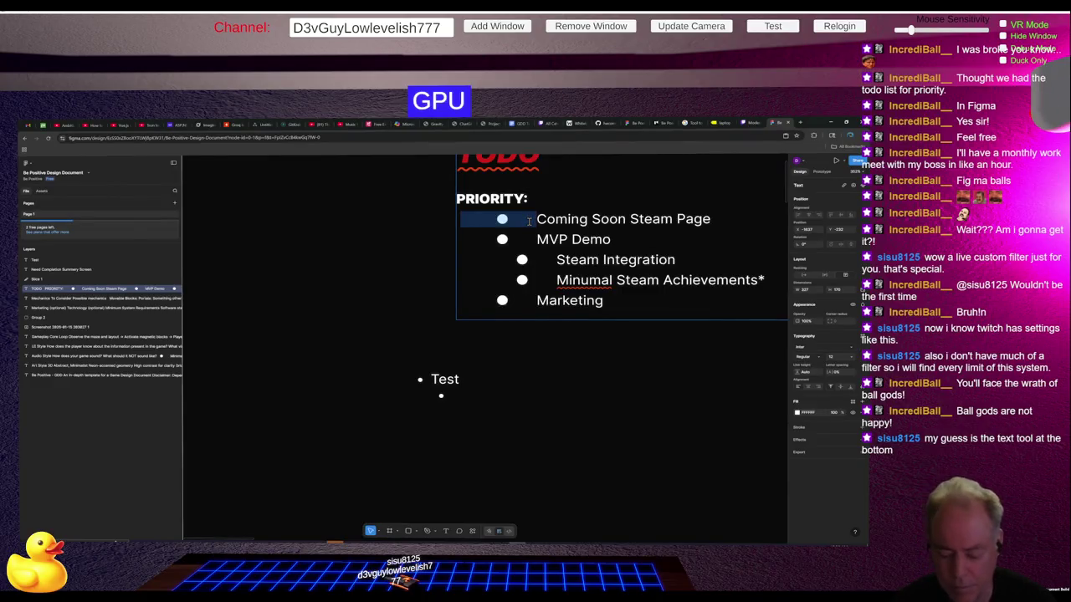
# Step: Turn Coming Soon Steam Page into a proper '* ' bullet item
pyautogui.write('* ')
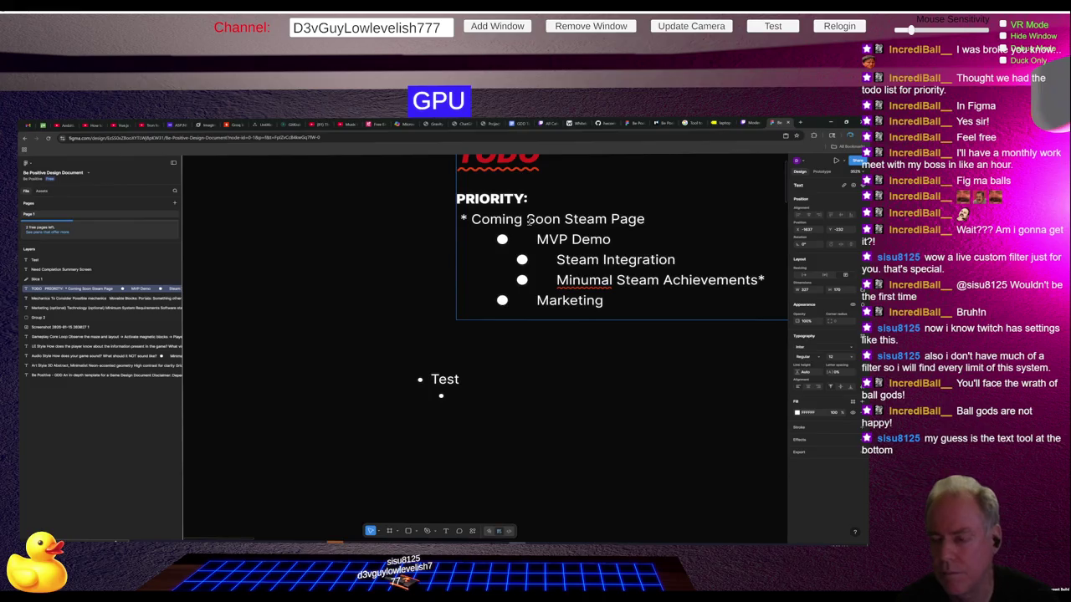
pyautogui.write('*')
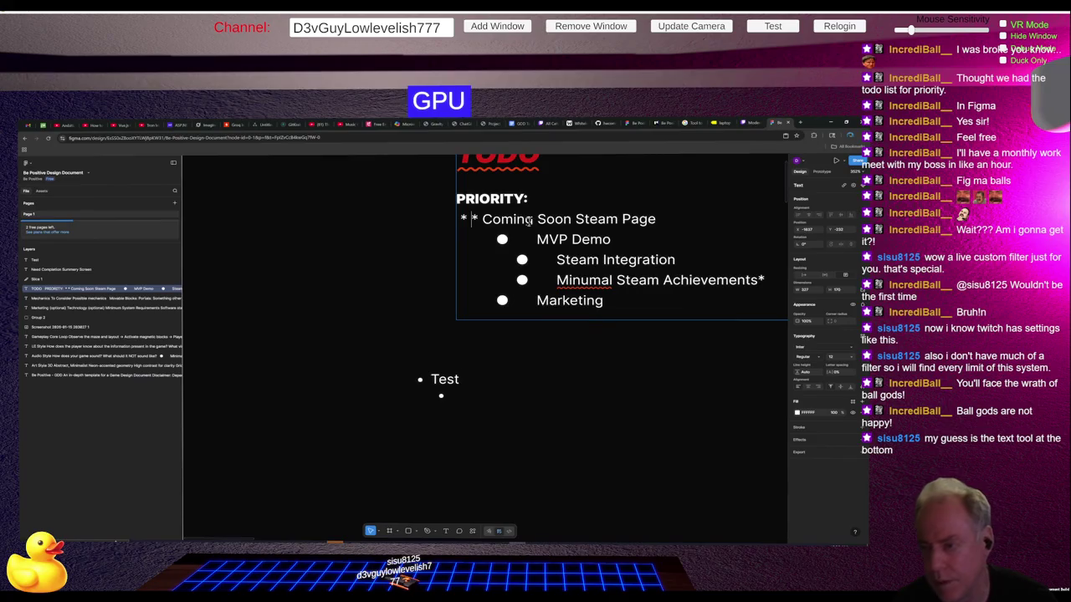
pyautogui.press('Return')
pyautogui.press('Return')
pyautogui.write('*')
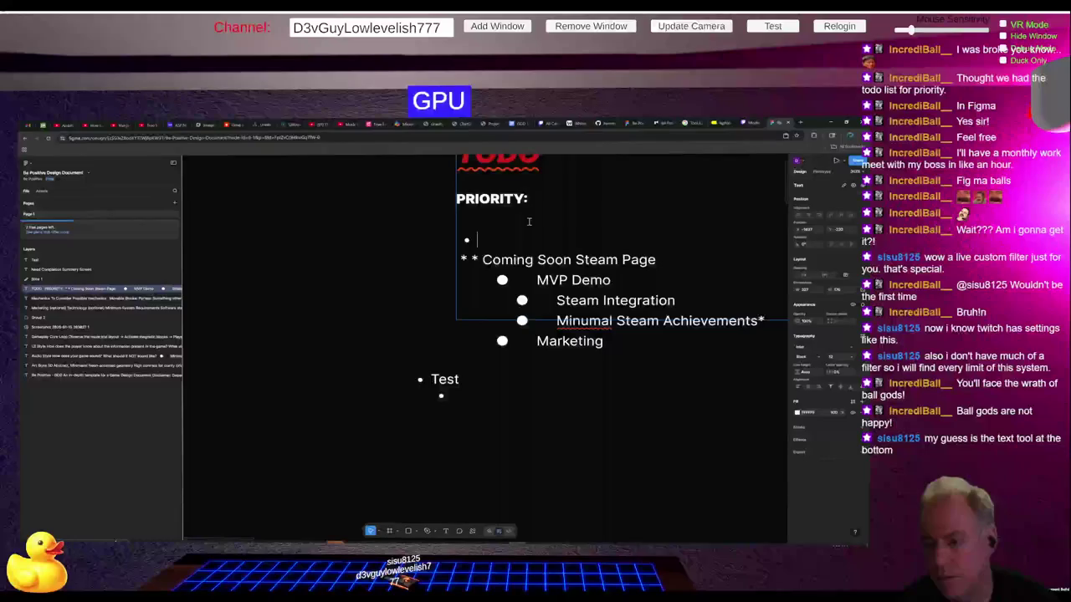
pyautogui.press('BackSpace')
pyautogui.press('BackSpace')
pyautogui.press('BackSpace')
pyautogui.press('BackSpace')
pyautogui.press('BackSpace')
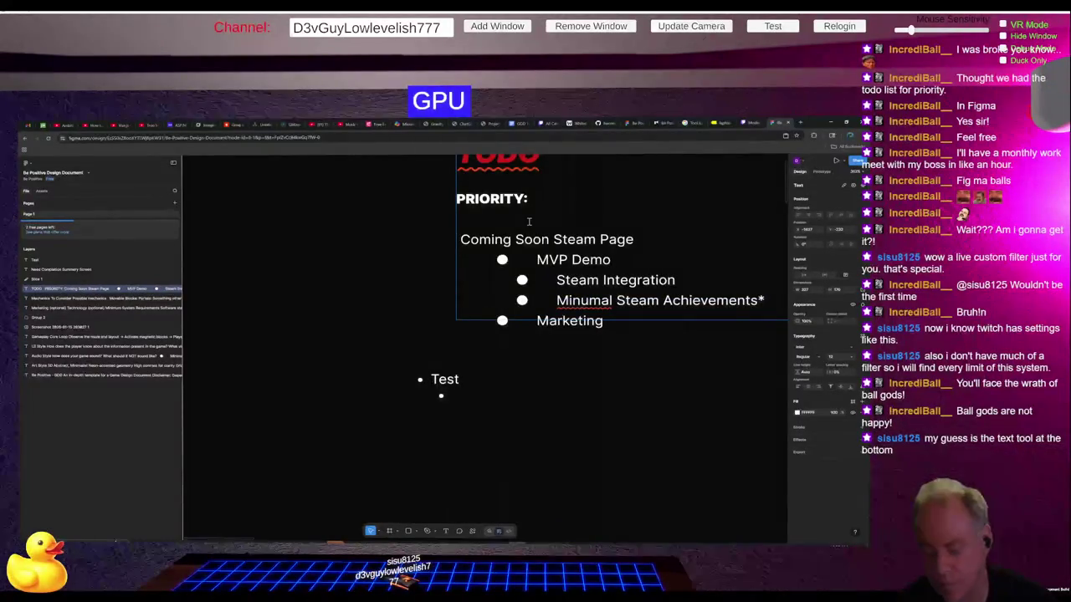
pyautogui.write('*')
# Step: Put MVP Demo back on its own line, nested as a sub-bullet under Coming Soon Steam Page
pyautogui.press('Down')
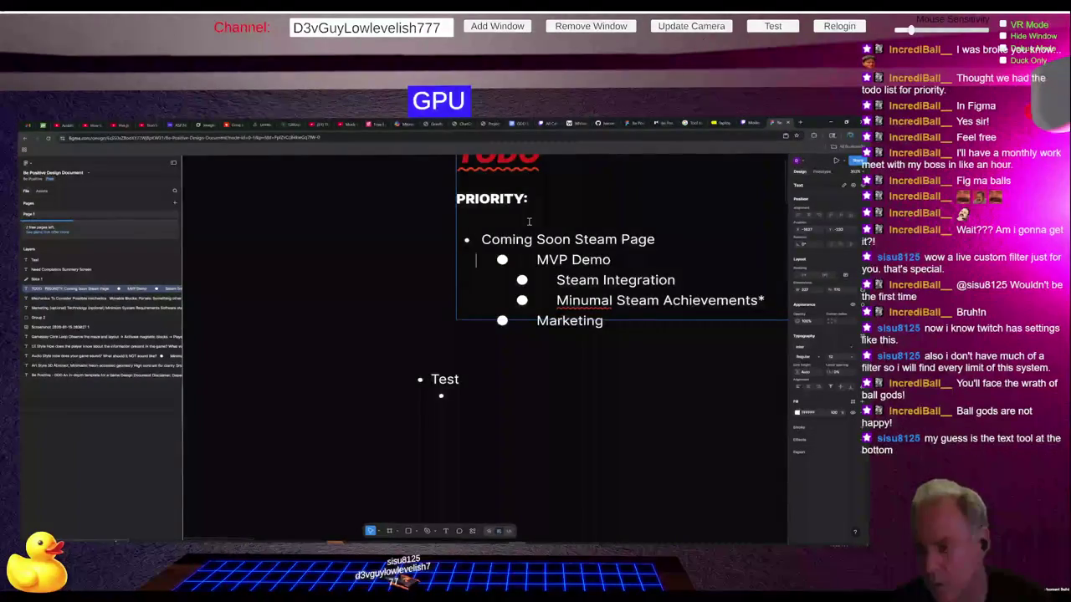
pyautogui.press('Up')
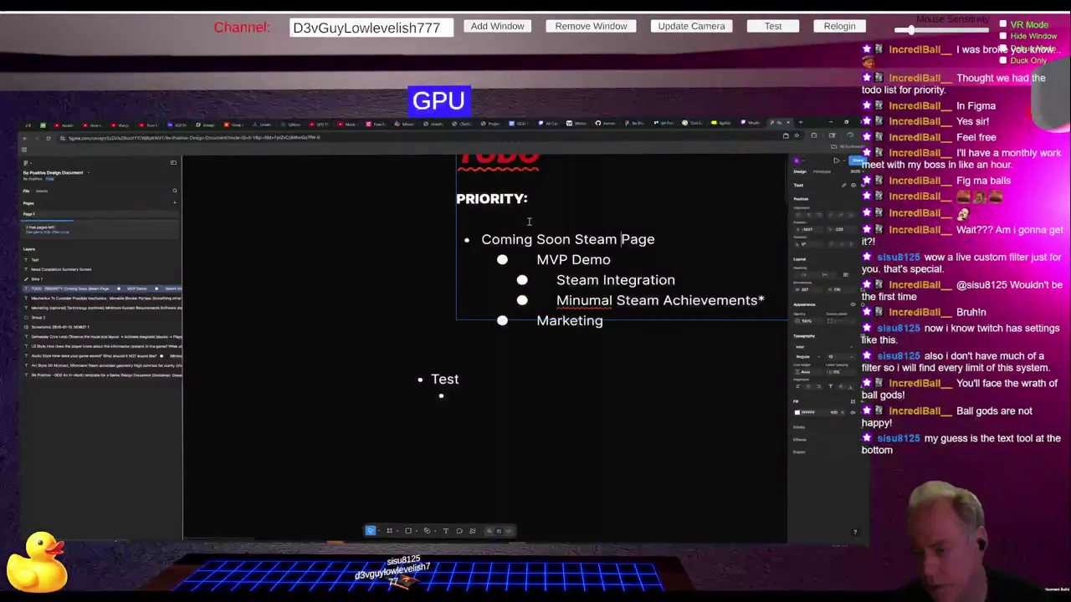
pyautogui.press('Down')
pyautogui.hotkey('shift', 'Up')
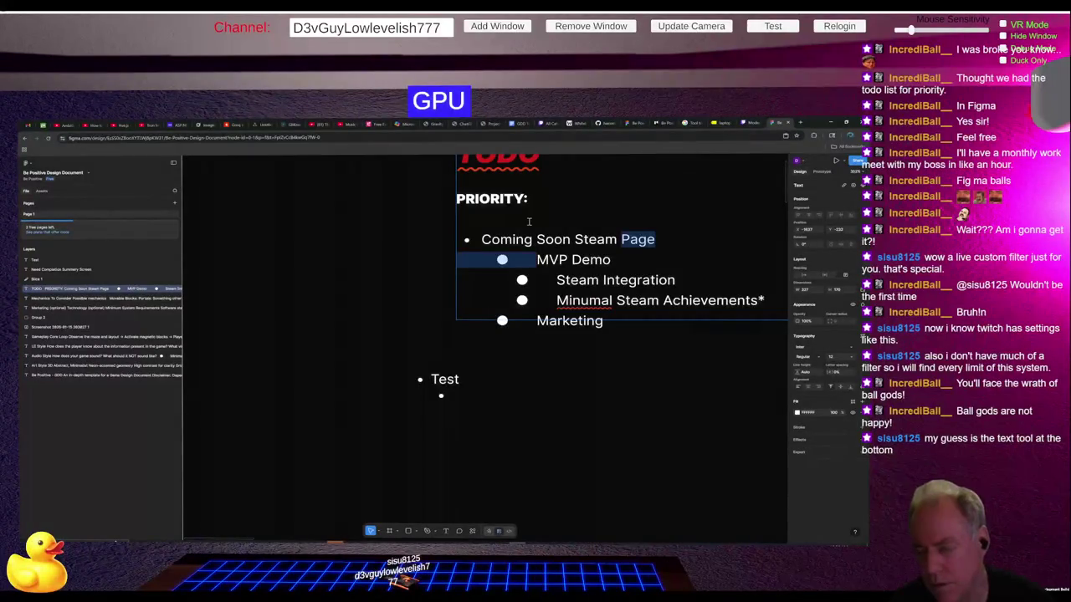
pyautogui.hotkey('shift', 'Right')
pyautogui.hotkey('shift', 'Right')
pyautogui.hotkey('shift', 'Right')
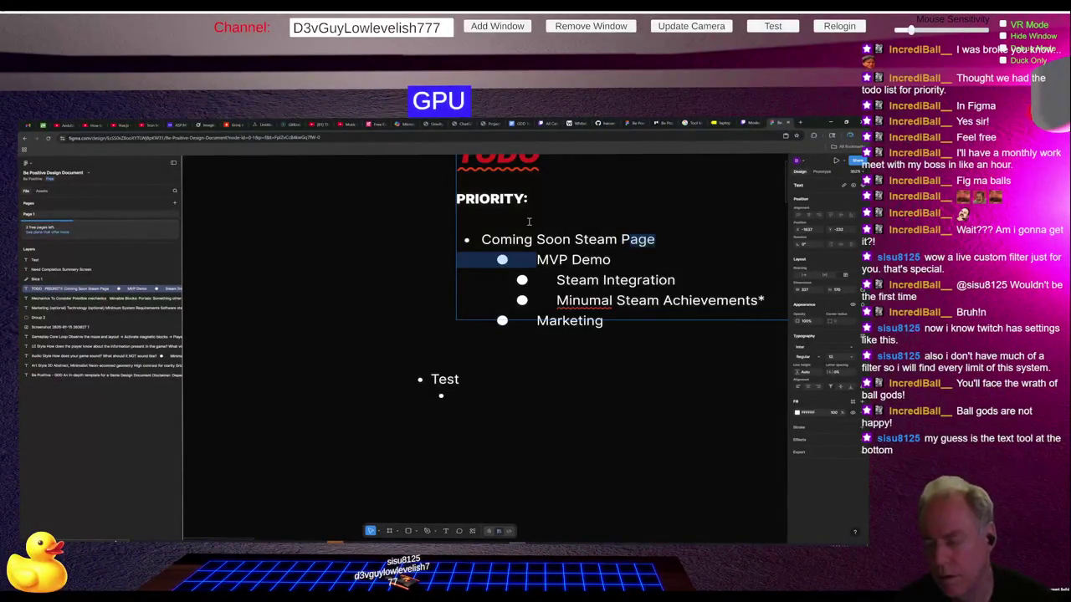
pyautogui.press('BackSpace')
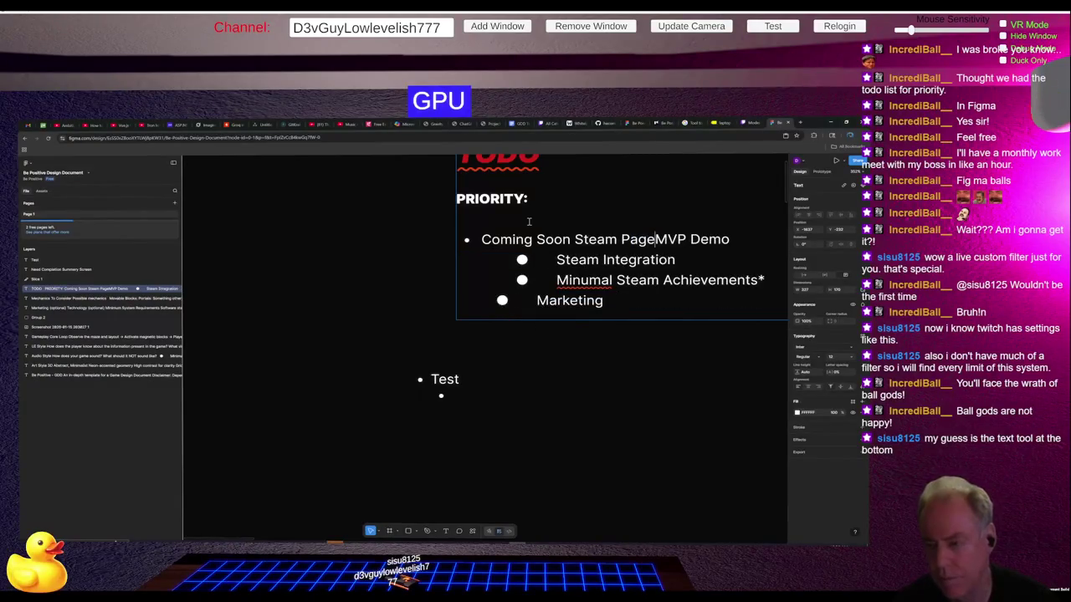
pyautogui.press('Return')
pyautogui.press('Tab')
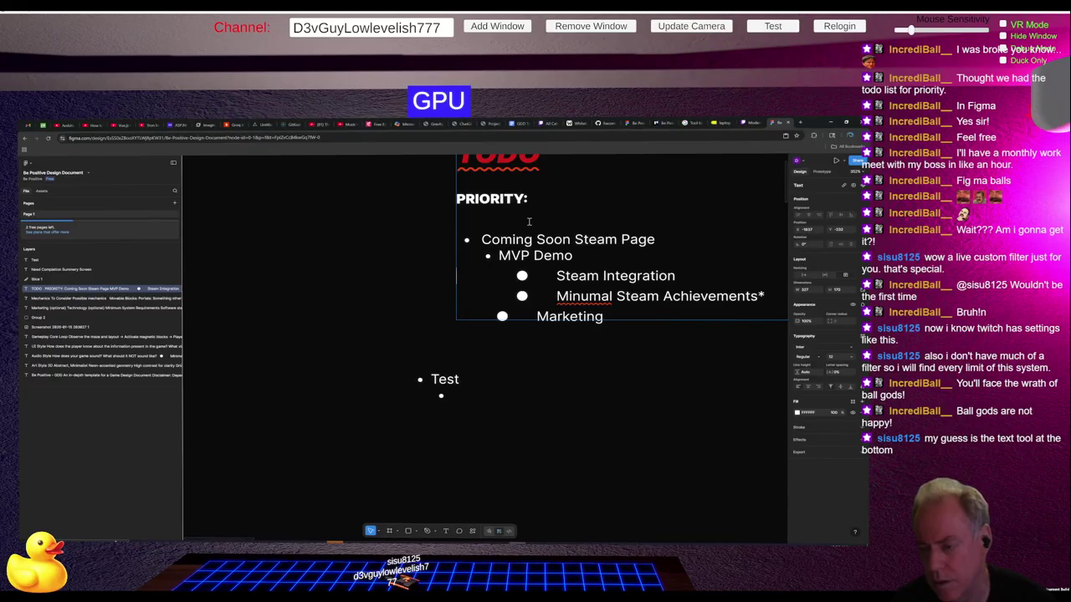
pyautogui.hotkey('ctrl', 'shift', 'Right')
# Step: Make Steam Integration its own bullet nested under MVP Demo
pyautogui.hotkey('ctrl', 'shift', 'Left')
pyautogui.press('BackSpace')
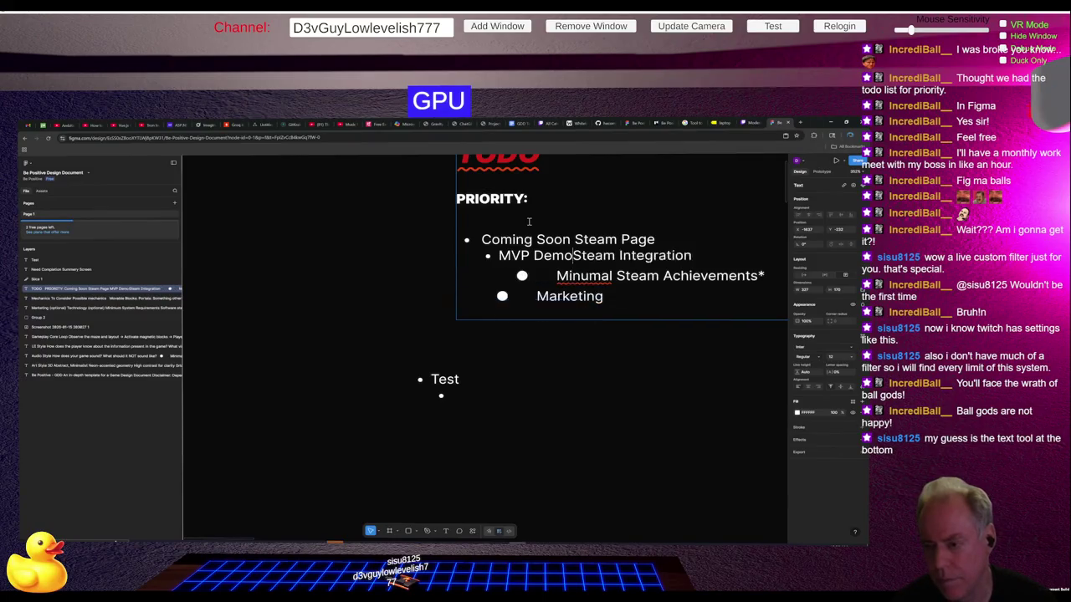
pyautogui.press('Return')
pyautogui.press('Tab')
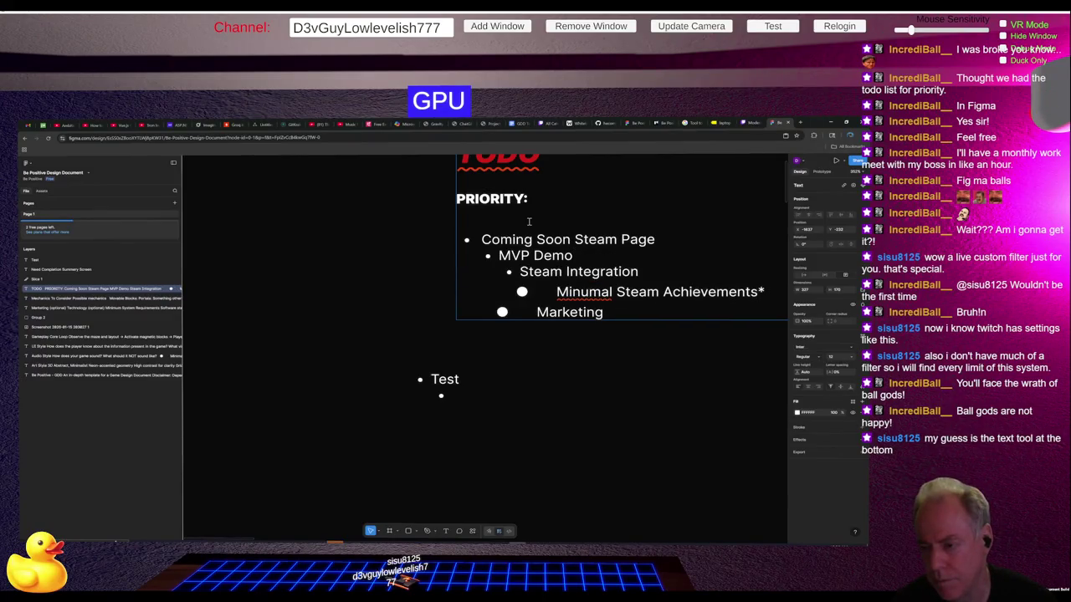
# Step: Make Minumal Steam Achievements* a bullet aligned with Steam Integration
pyautogui.hotkey('ctrl', 'Right')
pyautogui.hotkey('ctrl', 'shift', 'Left')
pyautogui.hotkey('ctrl', 'shift', 'Right')
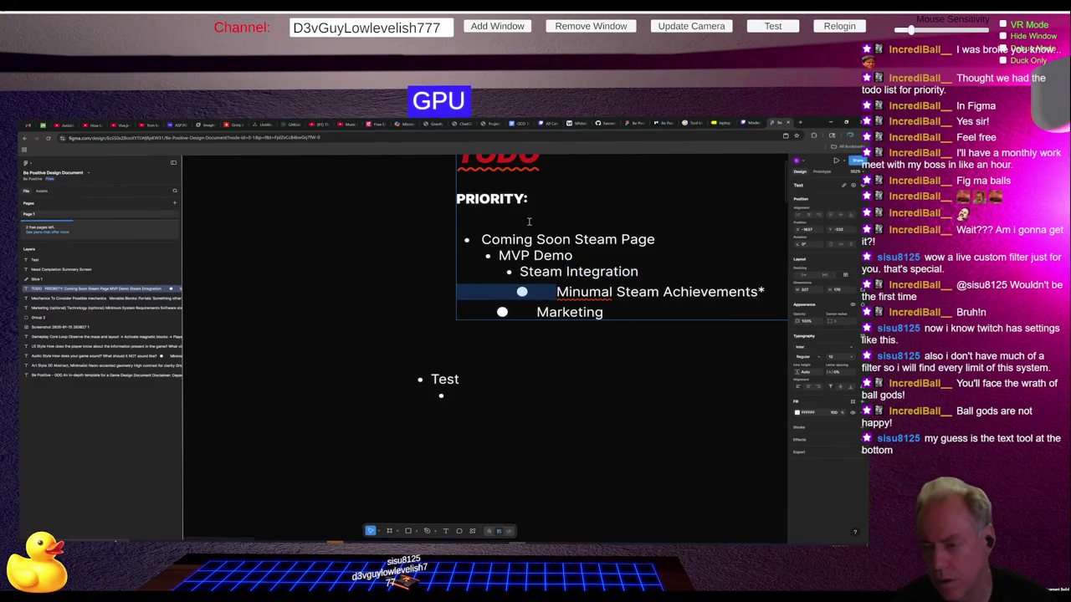
pyautogui.press('BackSpace')
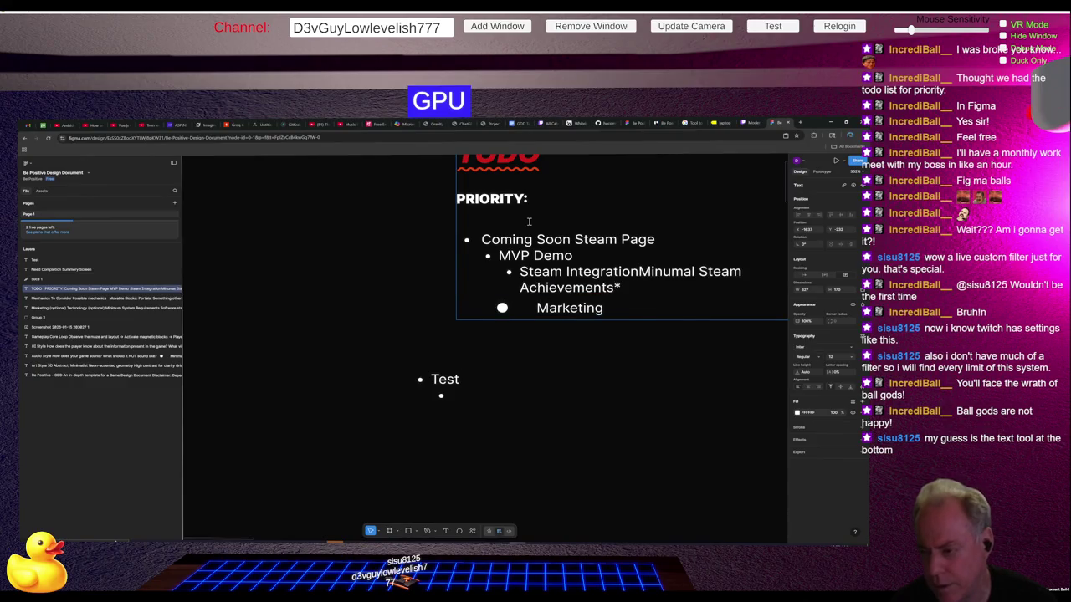
pyautogui.press('Return')
pyautogui.press('Tab')
pyautogui.press('Down')
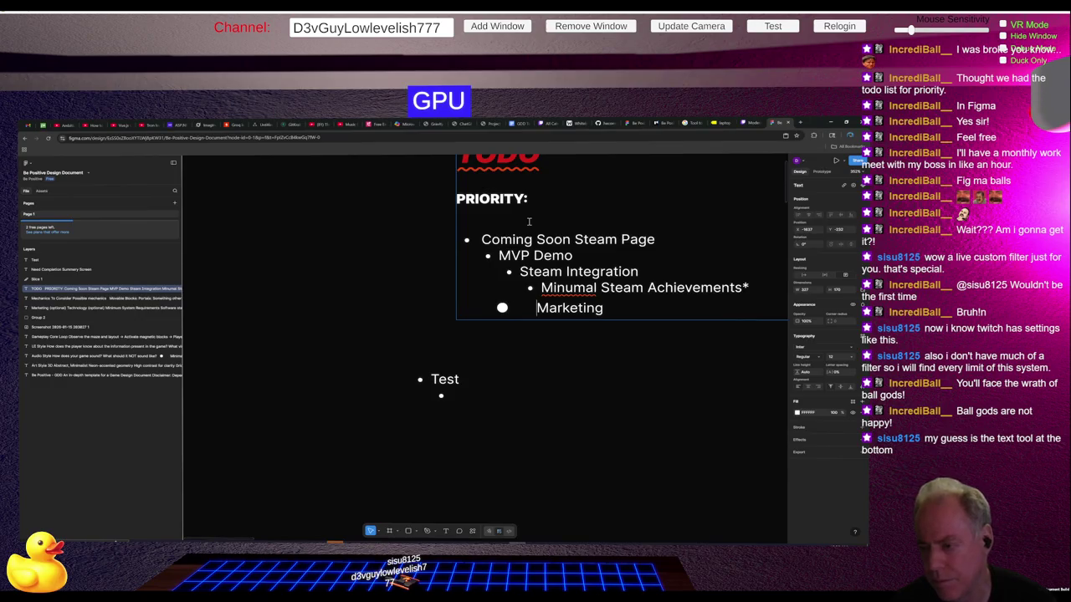
pyautogui.press('Up')
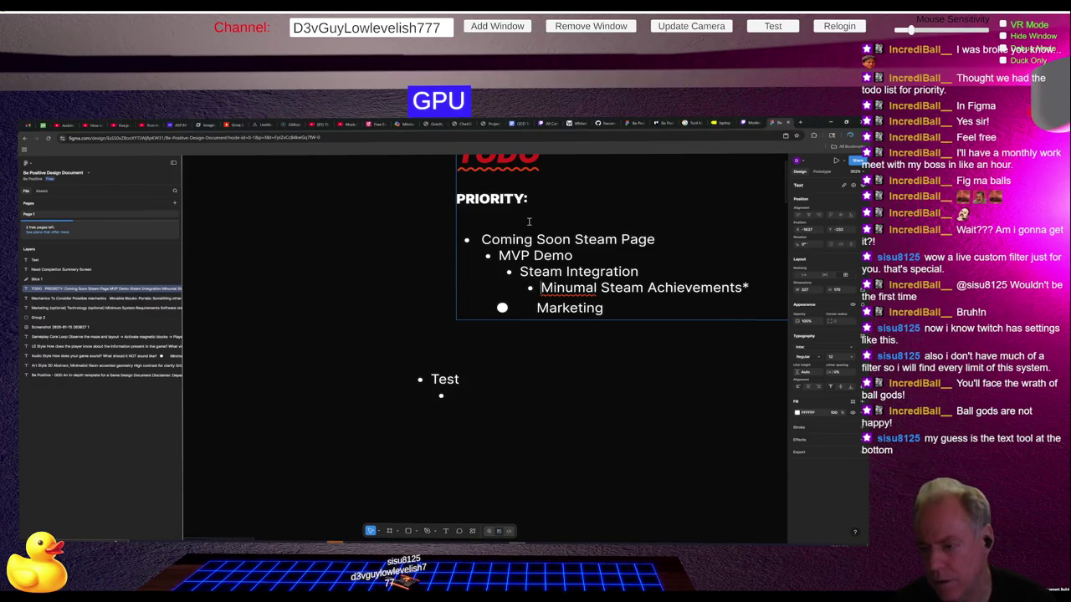
pyautogui.hotkey('shift', 'Tab')
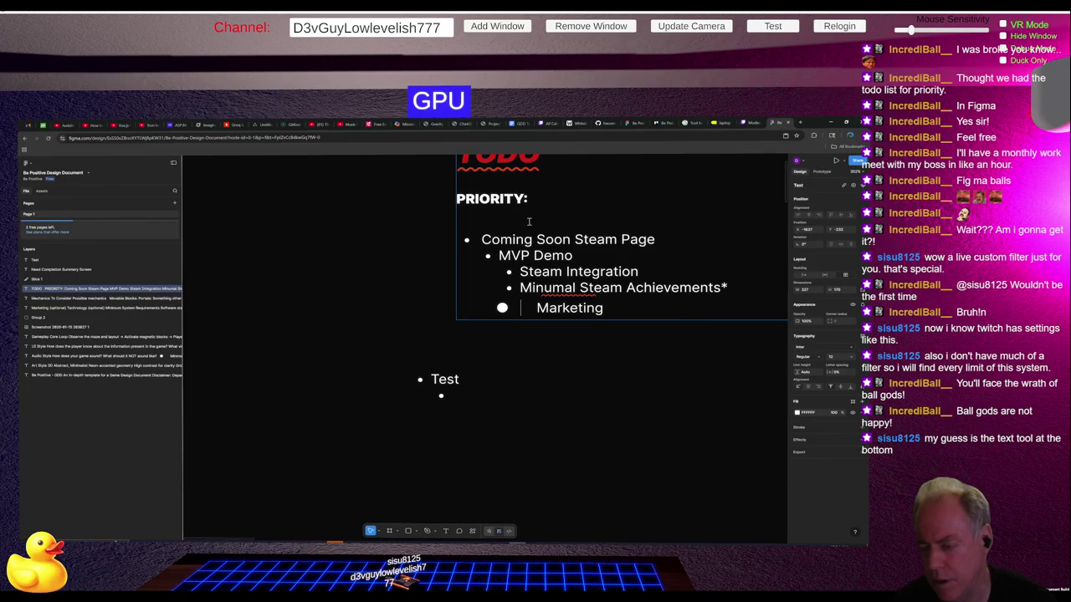
# Step: Put Marketing on its own bullet line, with an empty bullet above it
pyautogui.hotkey('ctrl', 'shift', 'Left')
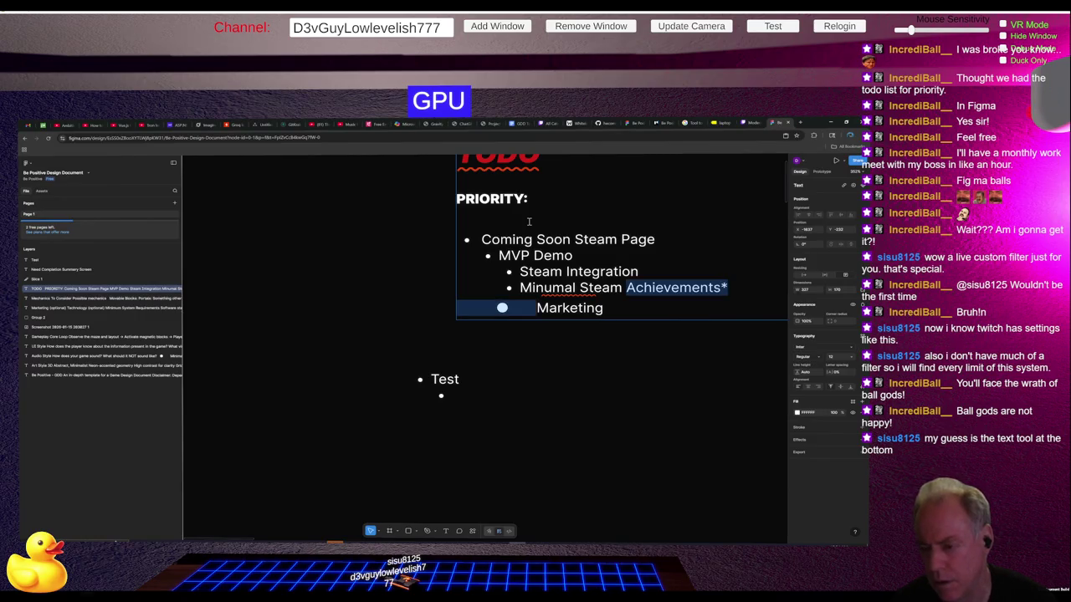
pyautogui.hotkey('ctrl', 'shift', 'Right')
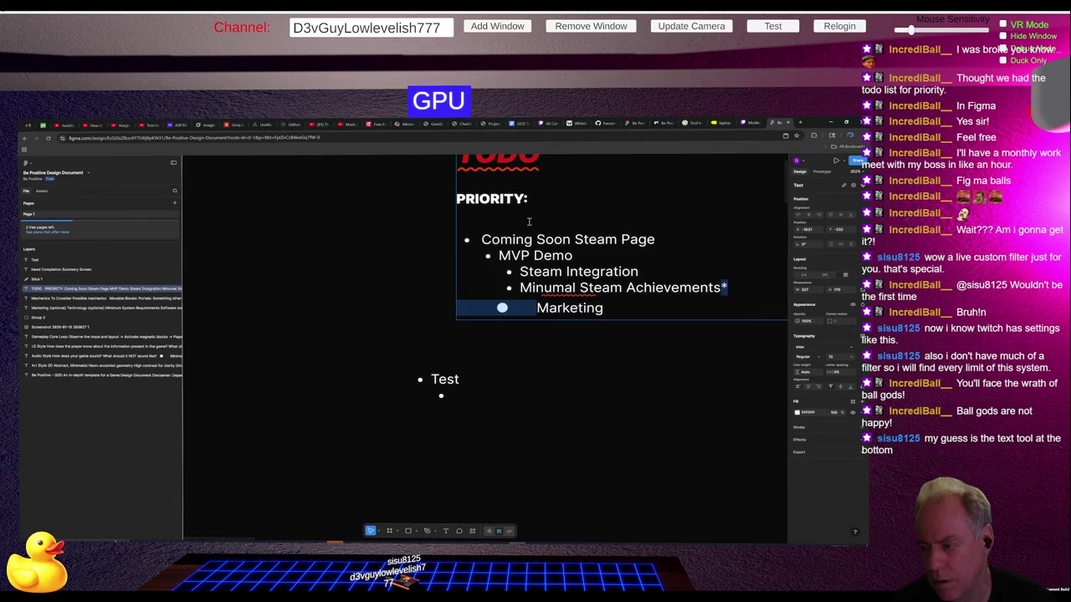
pyautogui.hotkey('ctrl', 'shift', 'Right')
pyautogui.hotkey('ctrl', 'shift', 'Left')
pyautogui.hotkey('ctrl', 'shift', 'Left')
pyautogui.hotkey('ctrl', 'shift', 'Right')
pyautogui.hotkey('ctrl', 'shift', 'Right')
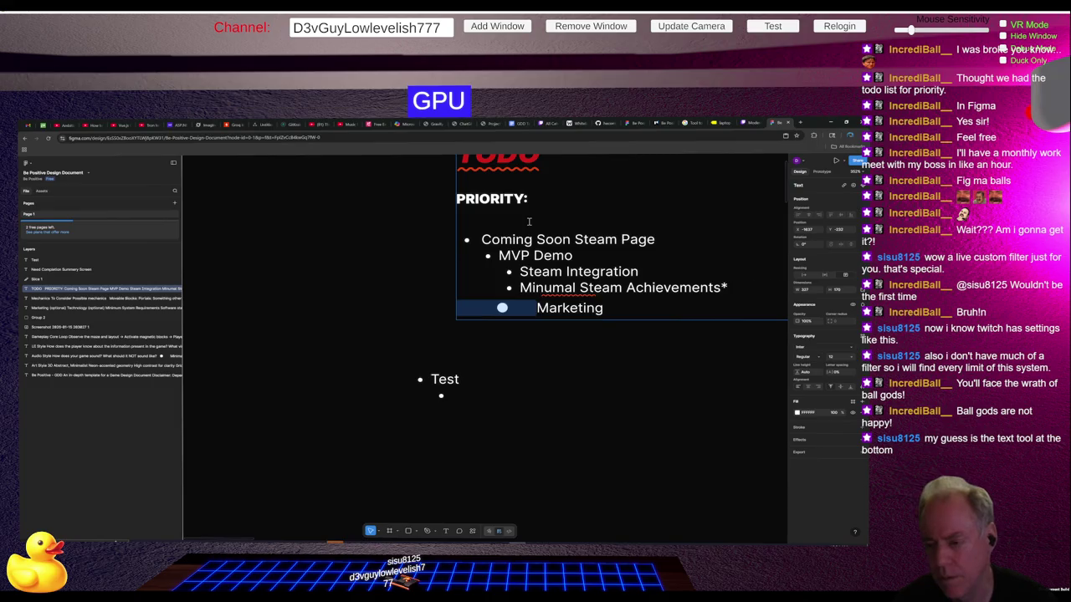
pyautogui.press('BackSpace')
pyautogui.press('Return')
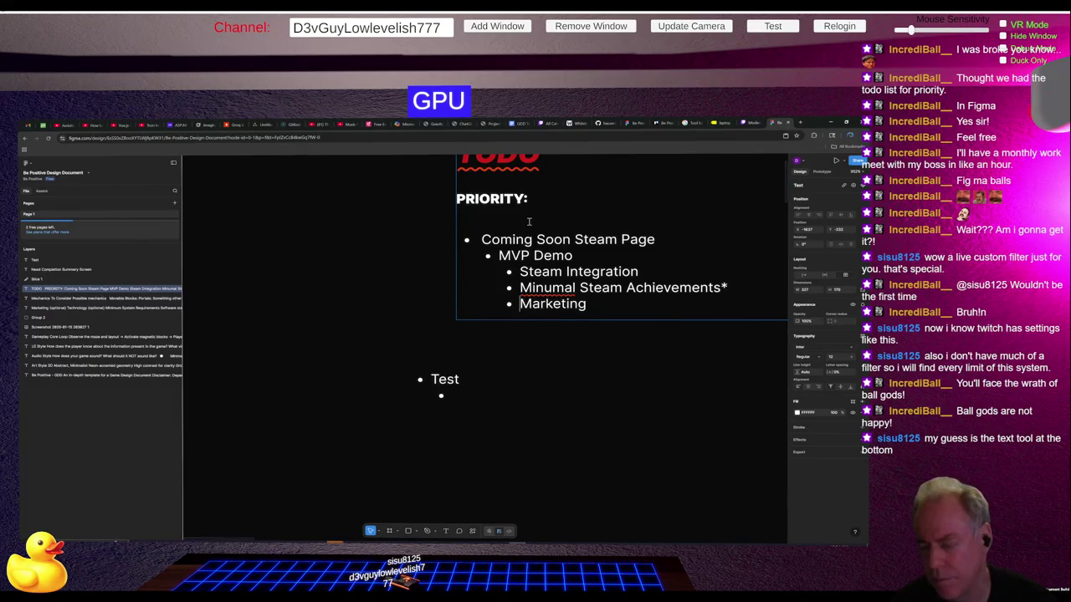
pyautogui.press('Return')
pyautogui.press('Return')
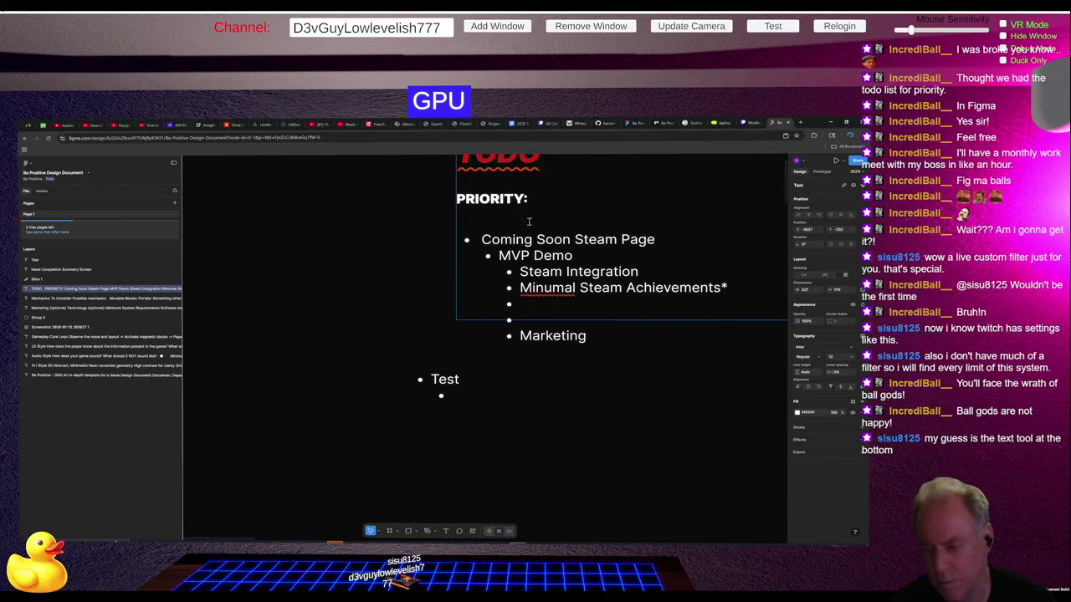
# Step: Delete both empty bullets above Marketing, then return to Figma after a glance at Gmail
pyautogui.press('BackSpace')
pyautogui.press('capslock')
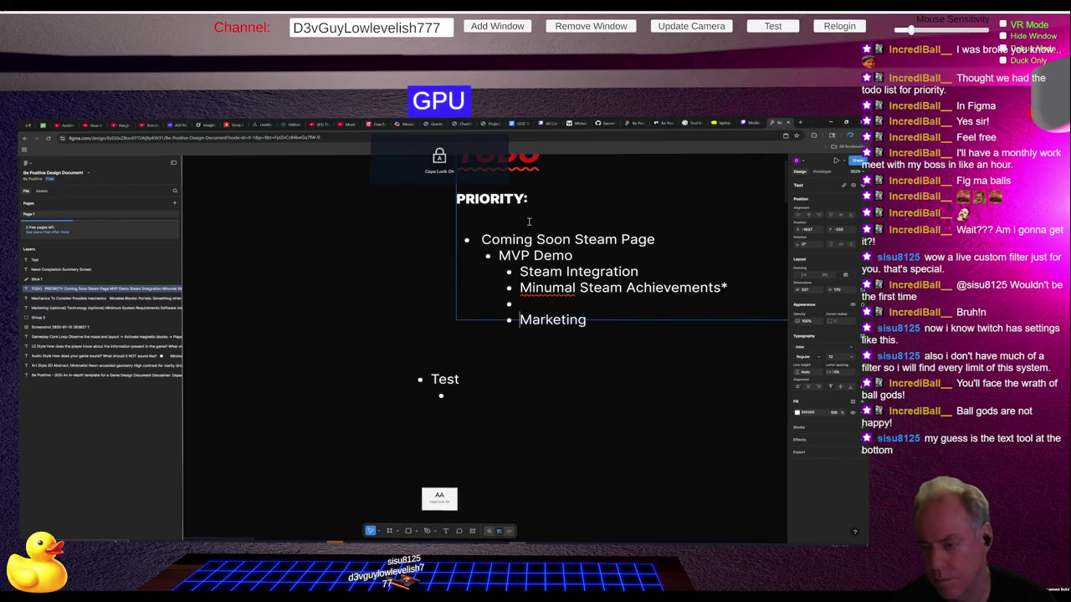
pyautogui.press('BackSpace')
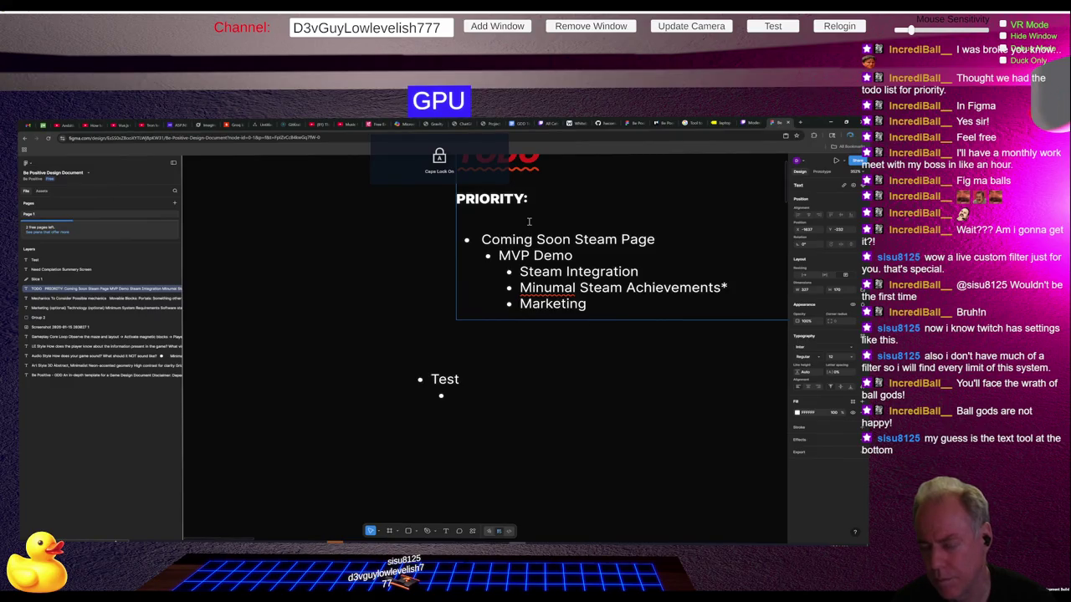
pyautogui.hotkey('ctrl', '1')
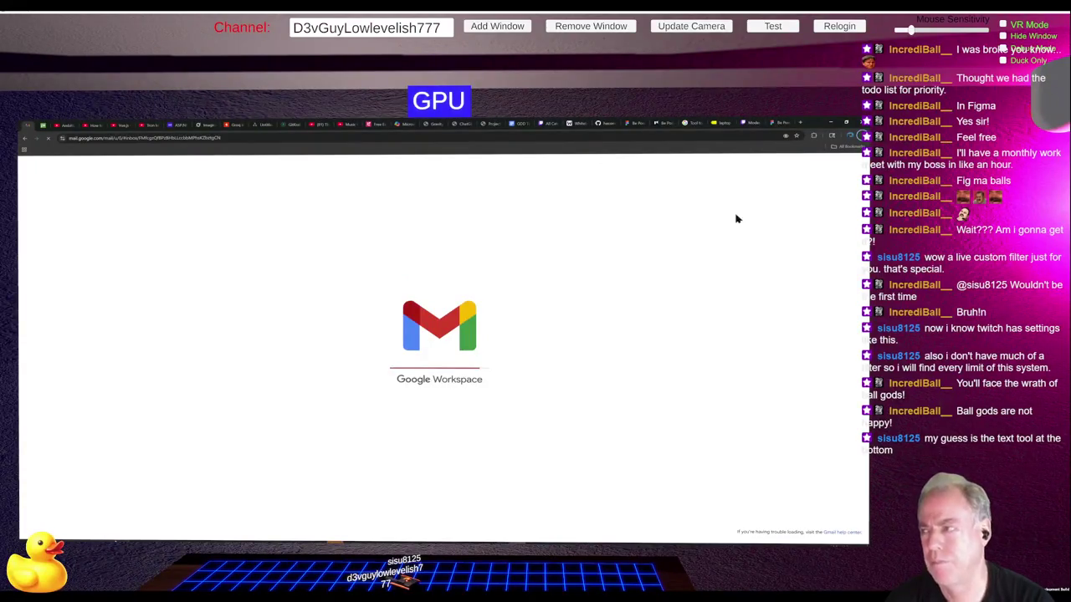
pyautogui.click(776, 123)
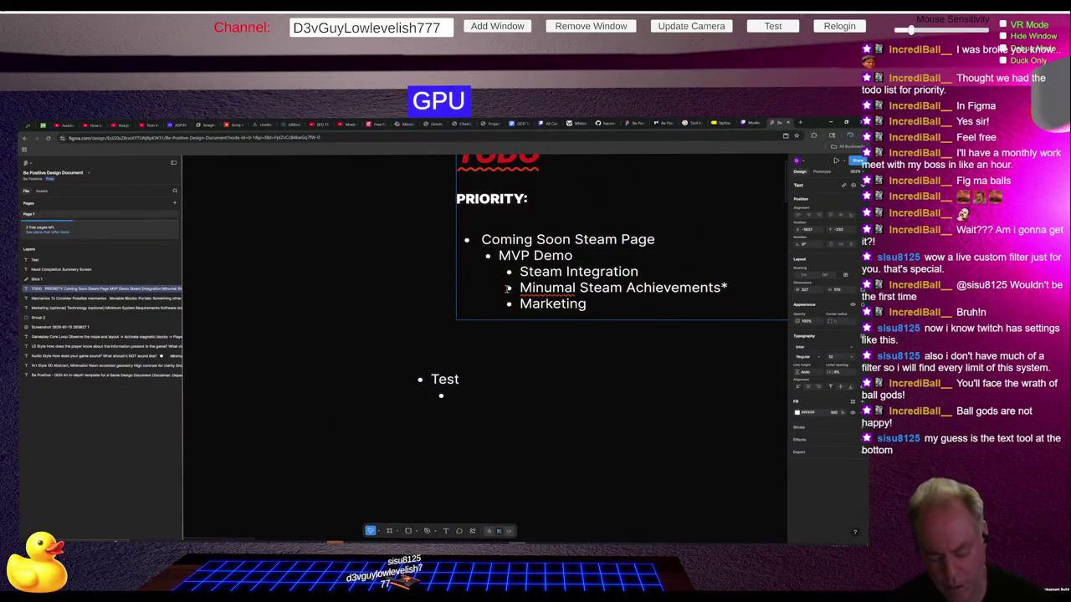
# Step: Correct 'Minumal' to 'Minimal', keep it nested under Steam Integration, and move Marketing to top level
pyautogui.hotkey('shift', 'Tab')
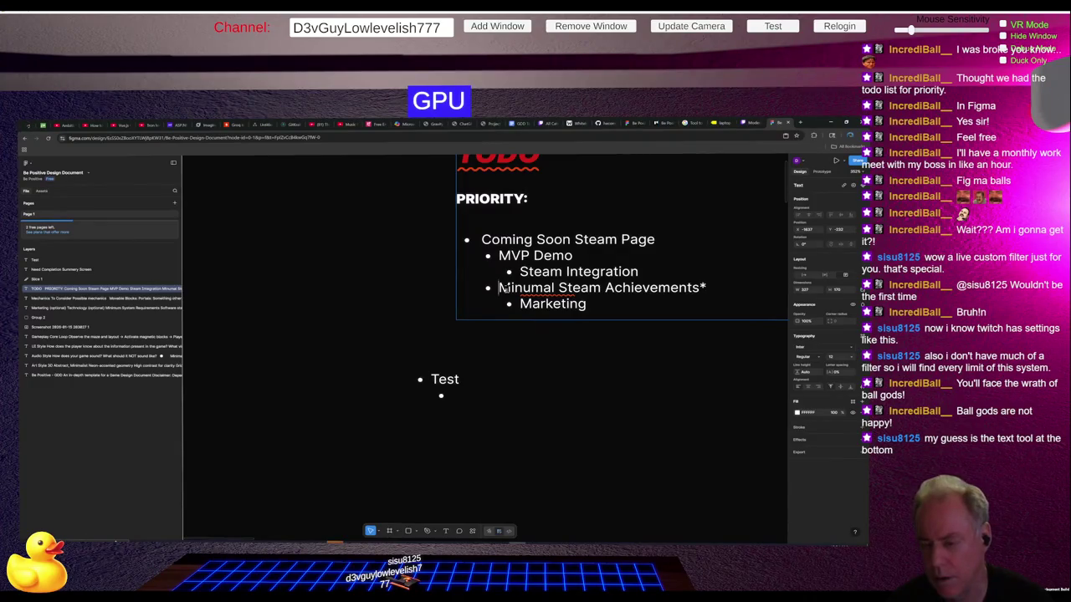
pyautogui.doubleClick(504, 290)
pyautogui.write('Minimal')
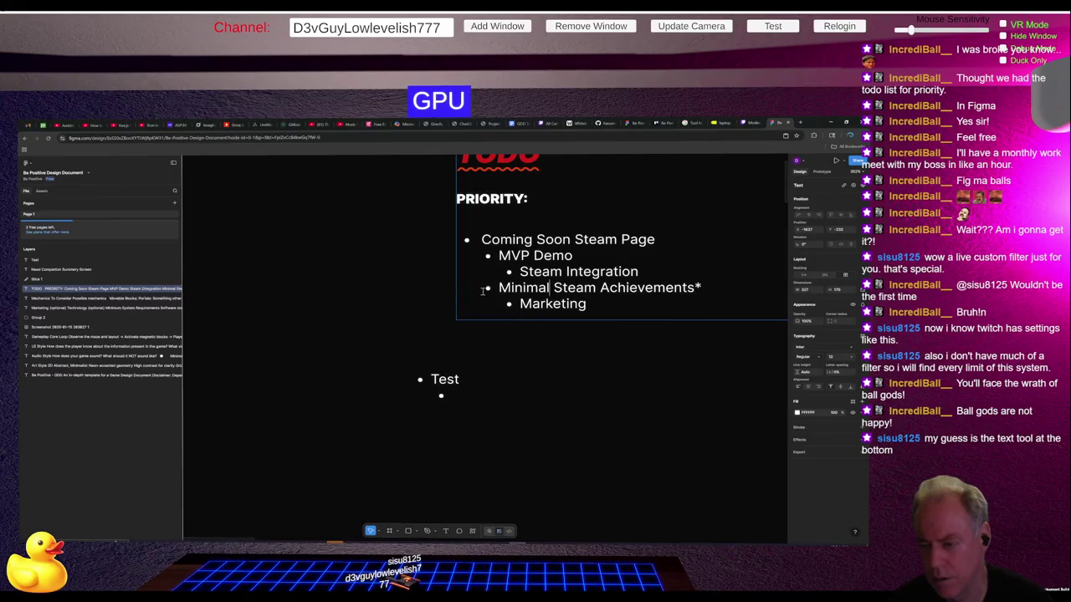
pyautogui.press('Tab')
pyautogui.click(497, 303)
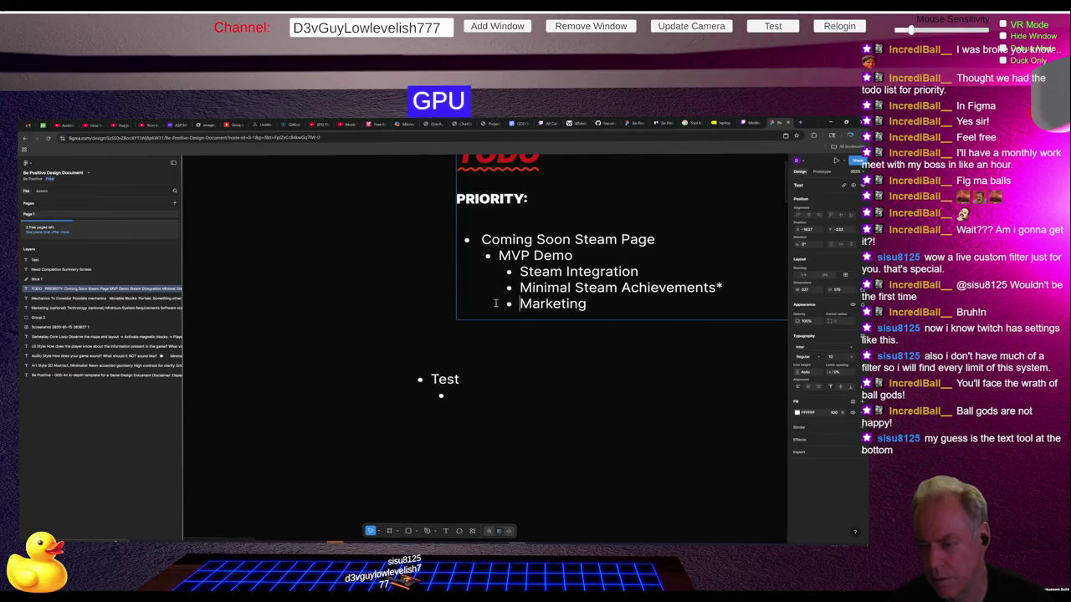
pyautogui.hotkey('shift', 'Tab')
pyautogui.hotkey('shift', 'Tab')
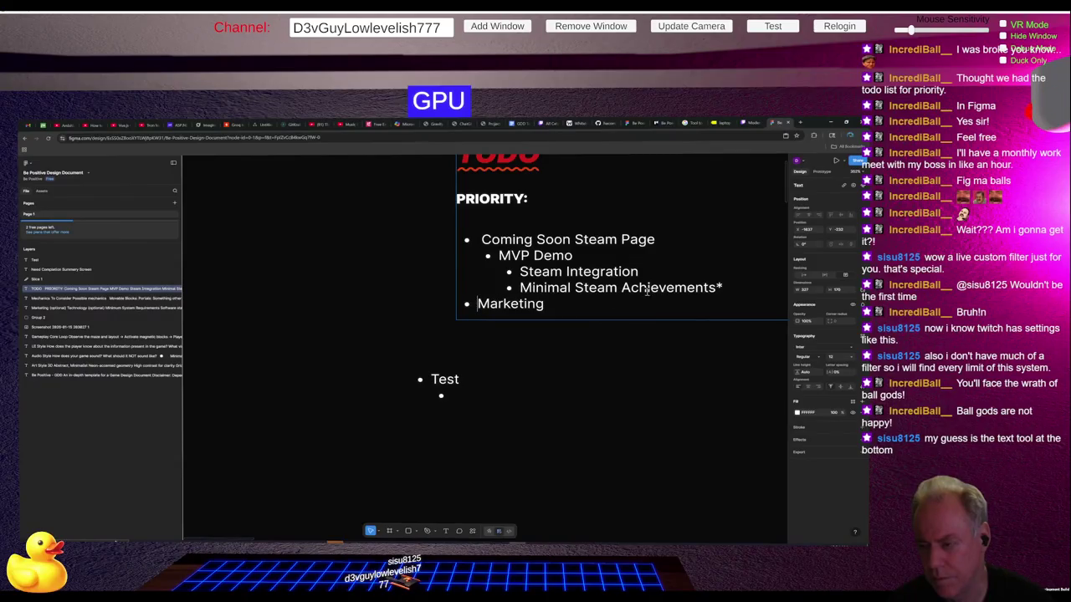
# Step: Add a blank unbulleted line after Minimal Steam Achievements*
pyautogui.click(730, 289)
pyautogui.press('Return')
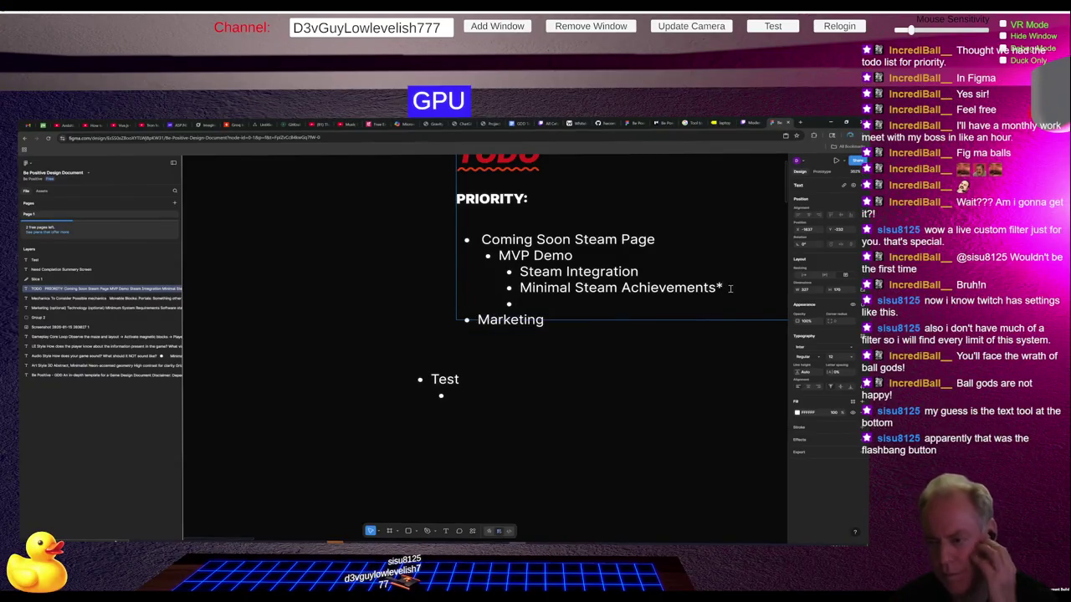
pyautogui.hotkey('shift', 'Tab')
pyautogui.hotkey('shift', 'Tab')
pyautogui.press('BackSpace')
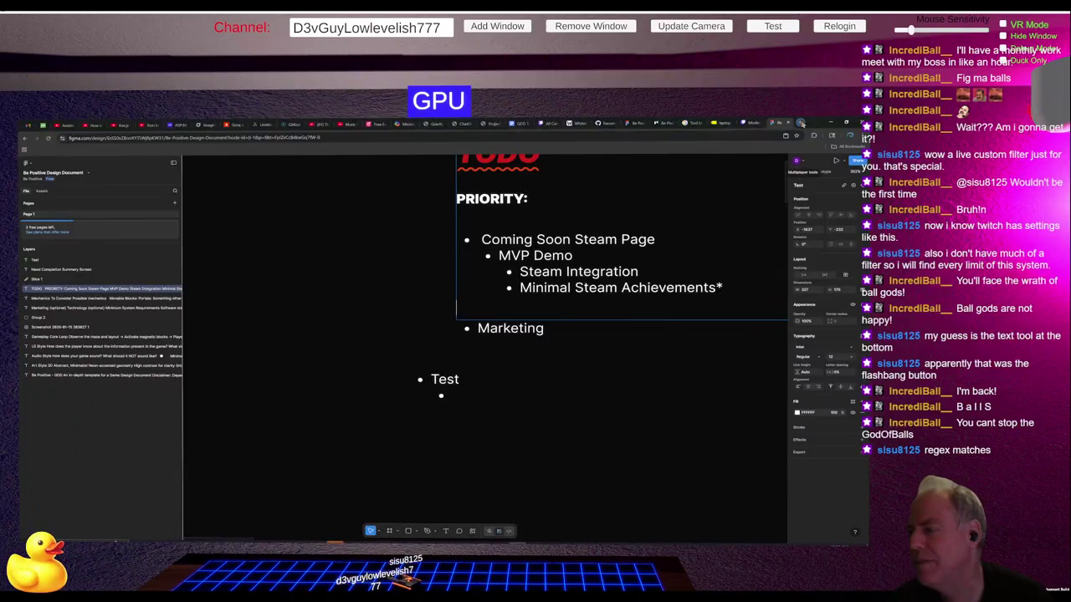
# Step: Go from the moderation settings to the channel page and open its moderator view
pyautogui.click(801, 123)
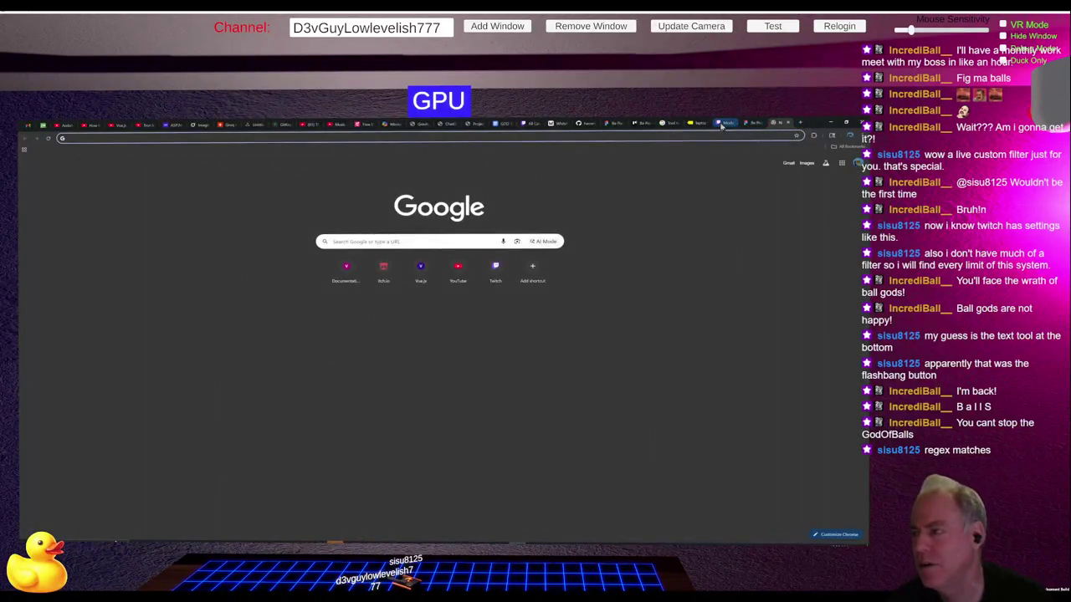
pyautogui.click(724, 123)
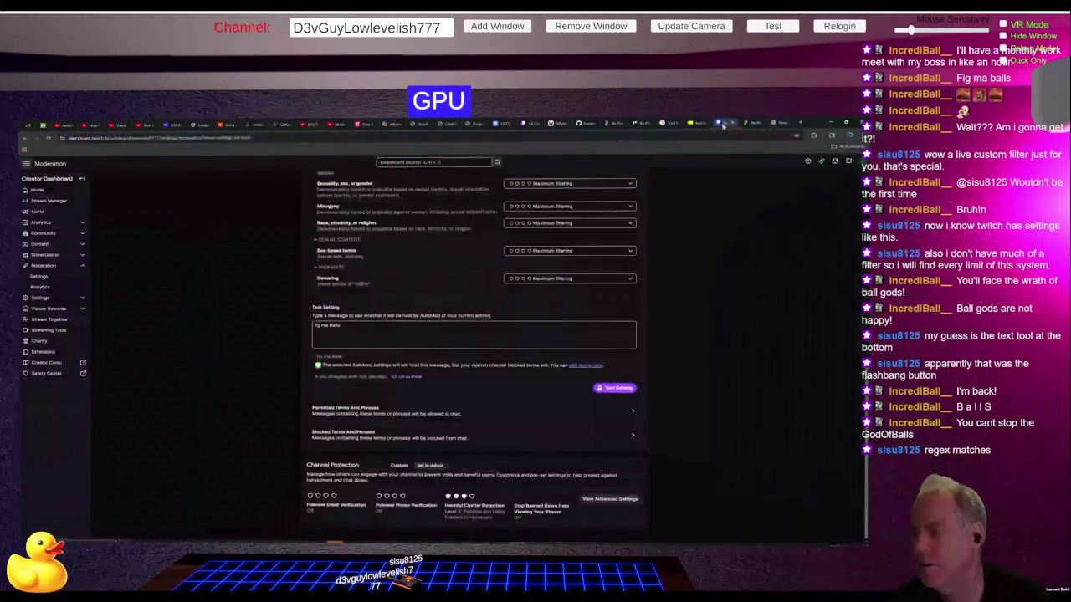
pyautogui.click(848, 161)
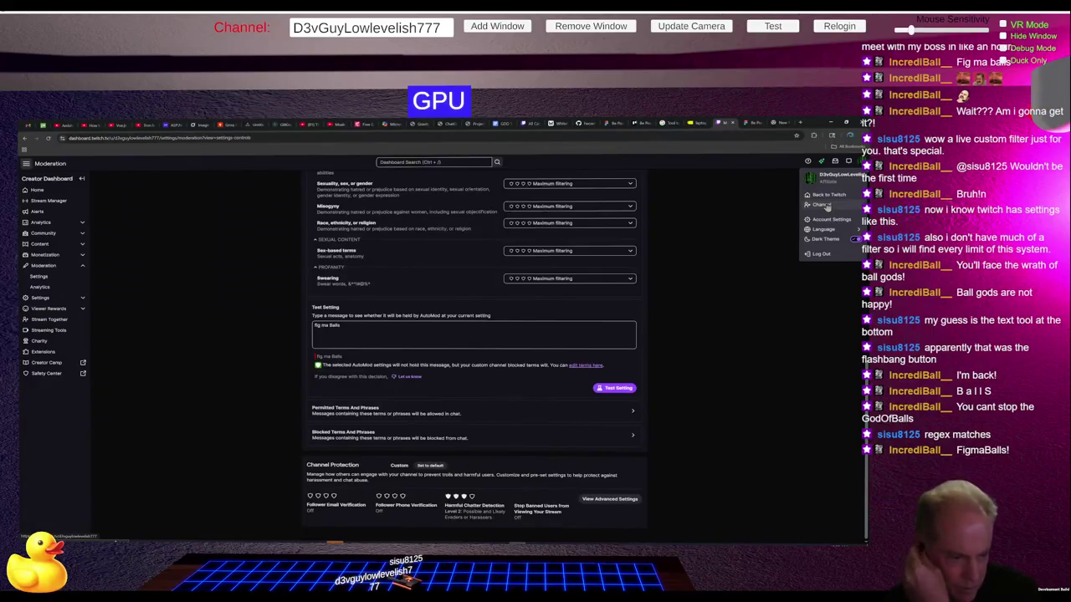
pyautogui.click(826, 205)
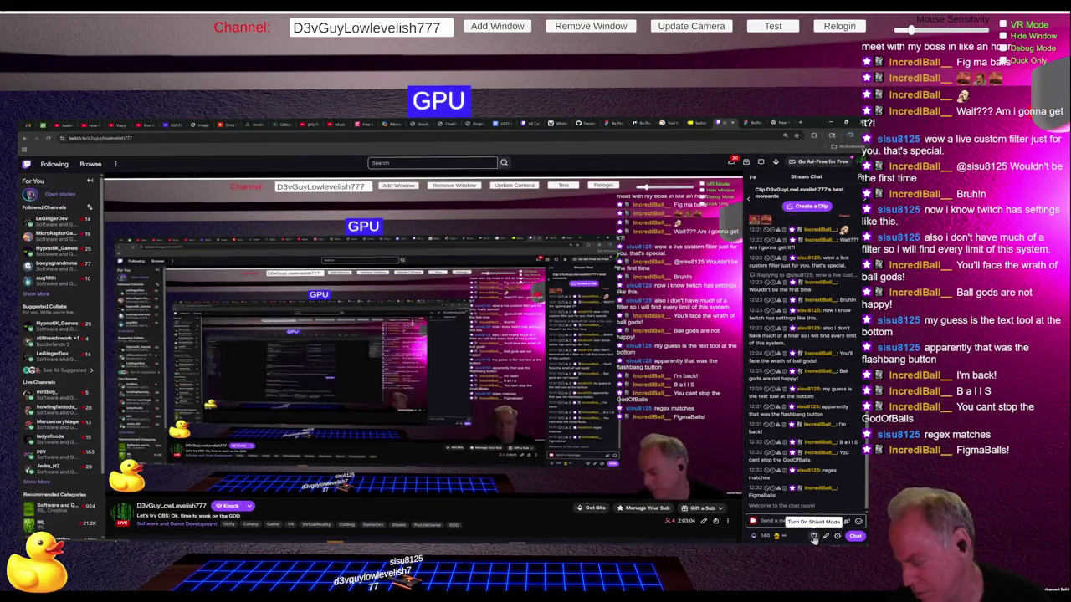
pyautogui.click(825, 537)
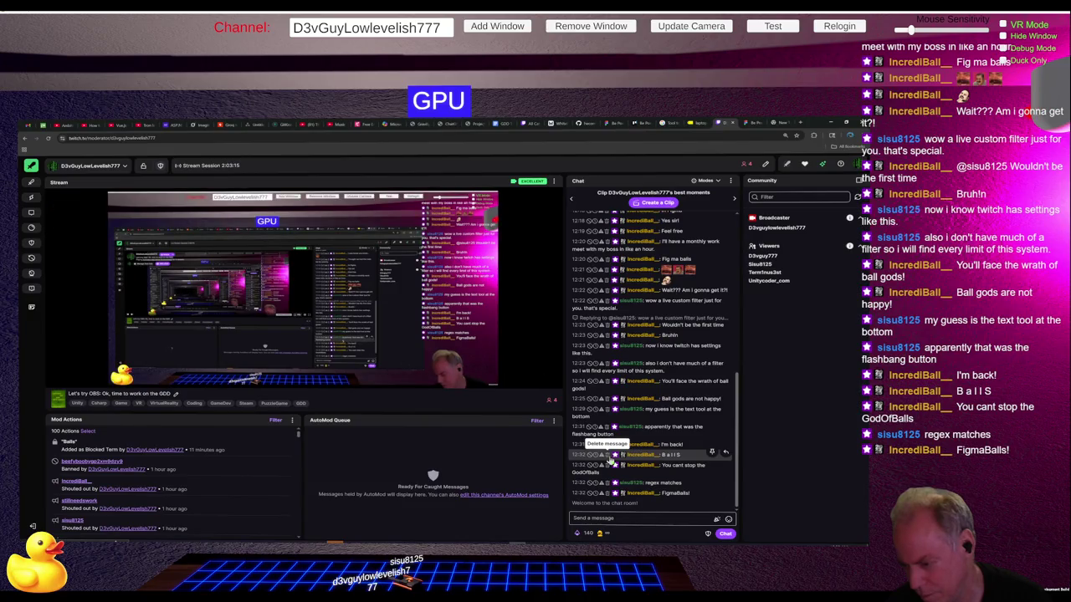
# Step: Delete the 'B a l l S' and 'FigmaBalls!' chat messages
pyautogui.click(607, 456)
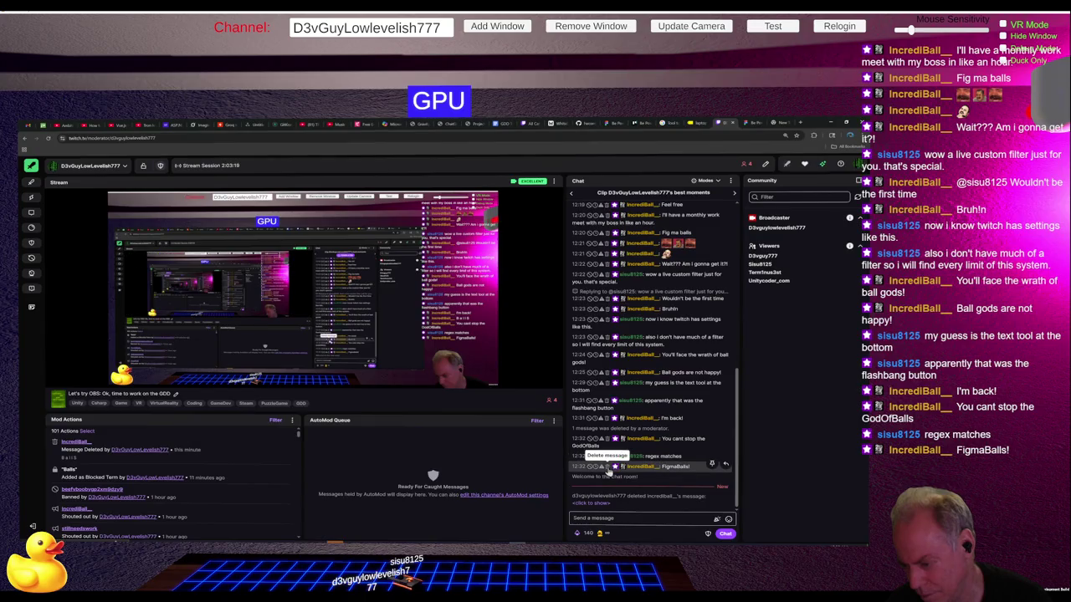
pyautogui.click(607, 466)
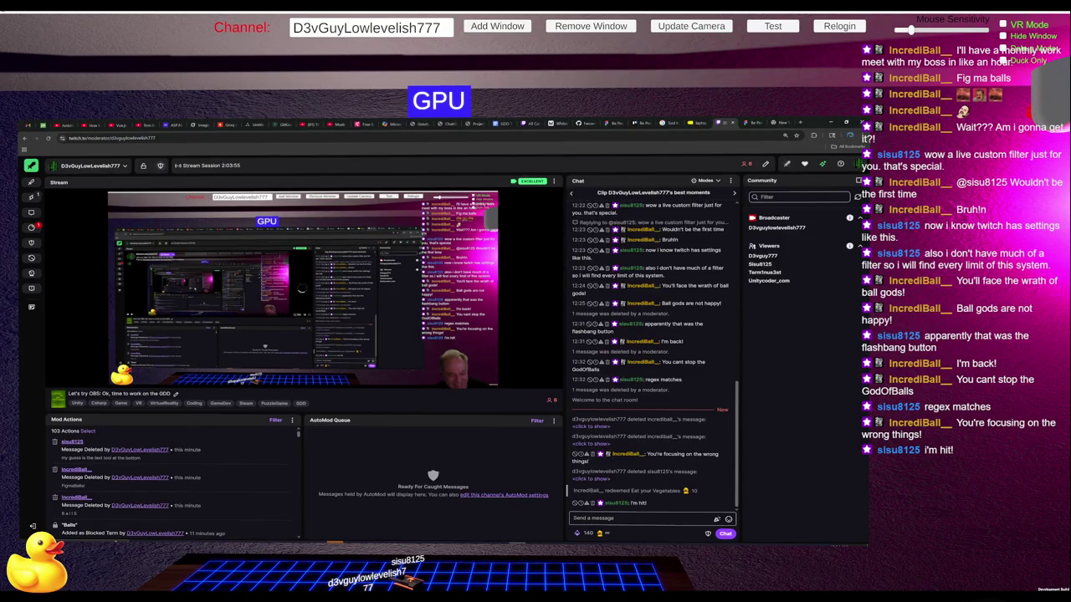
# Step: Reveal a deleted message's text, then delete the message about saying balls regardless
pyautogui.moveTo(239, 303)
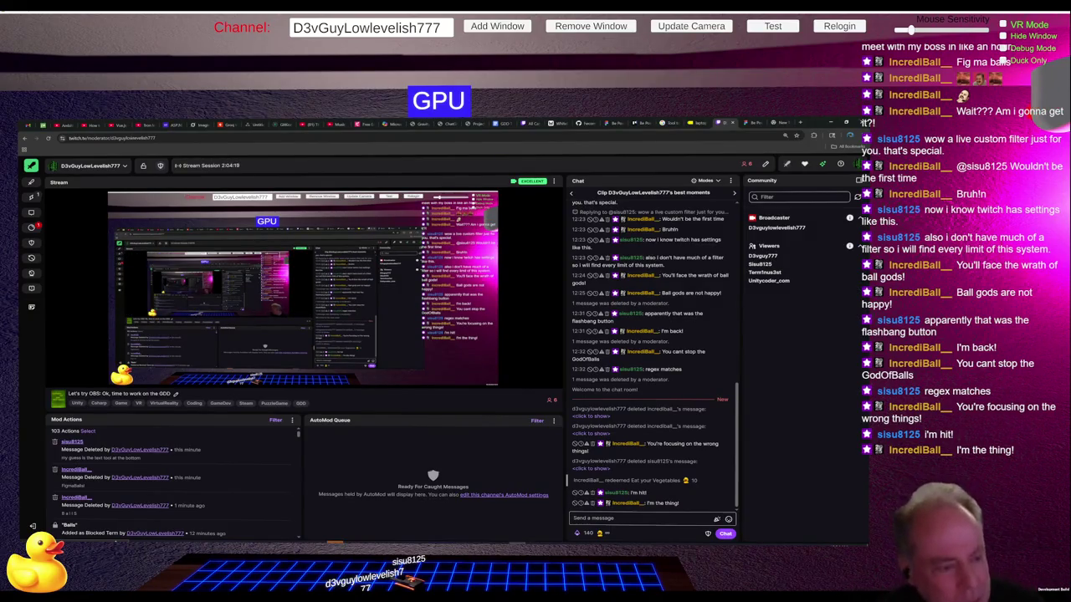
pyautogui.moveTo(123, 340)
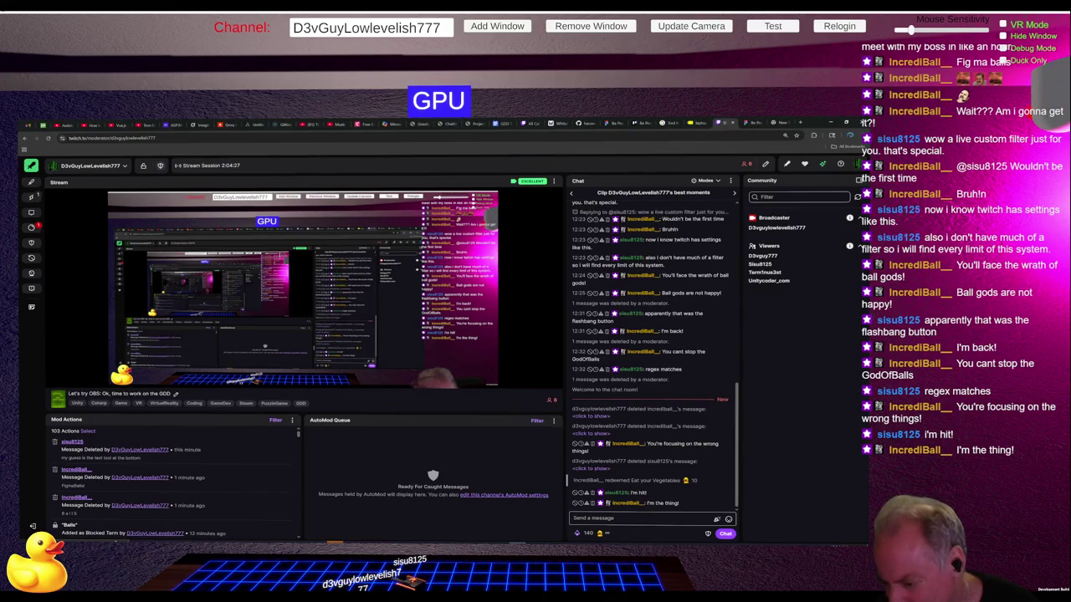
pyautogui.click(592, 469)
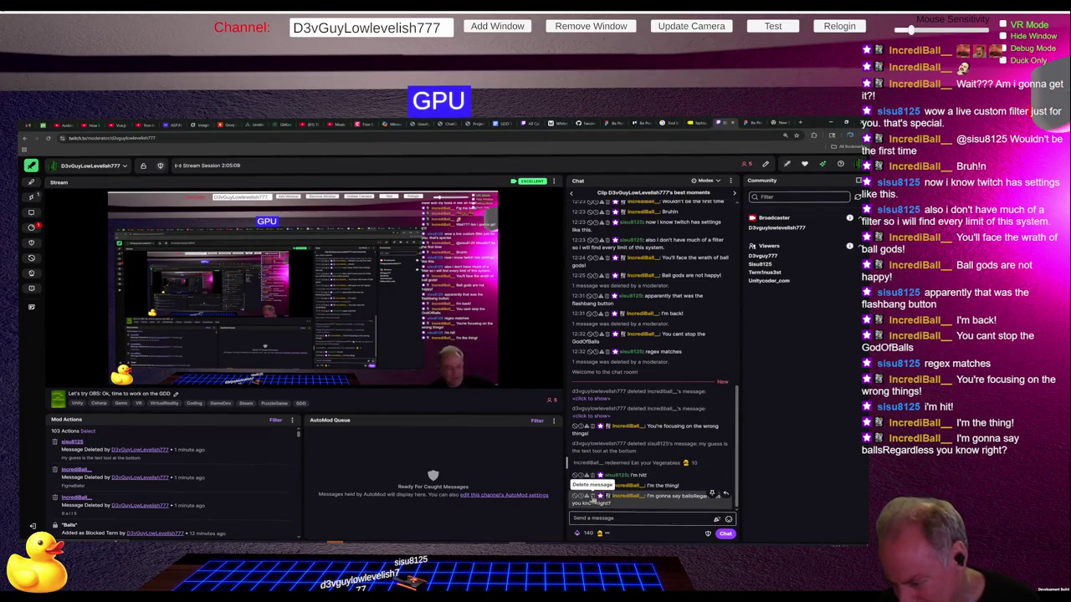
pyautogui.click(592, 496)
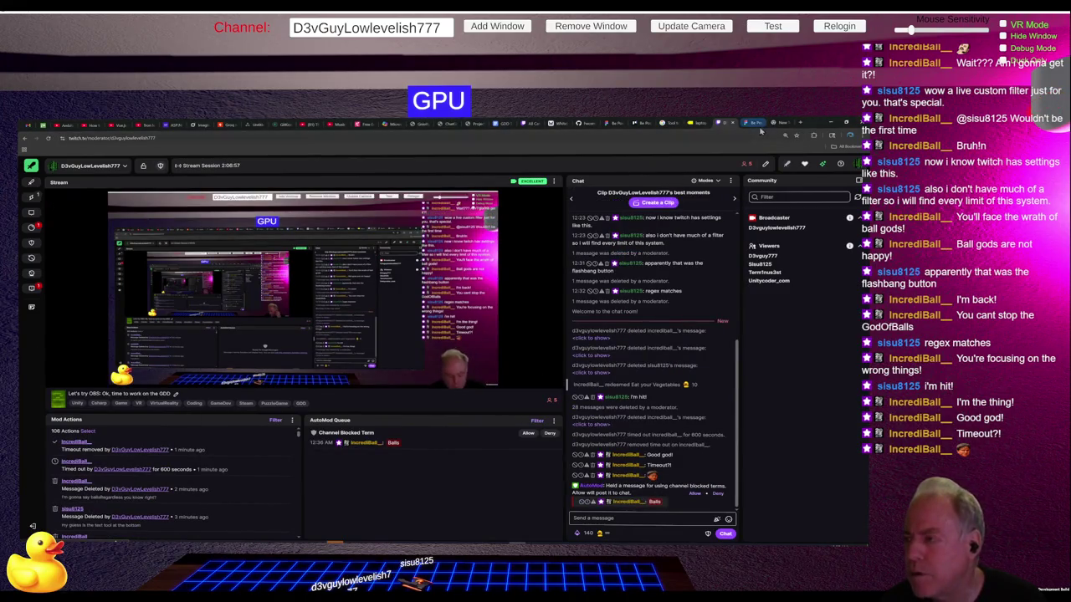
# Step: Back in Figma, delete the separate Test text box below the priority list
pyautogui.click(758, 125)
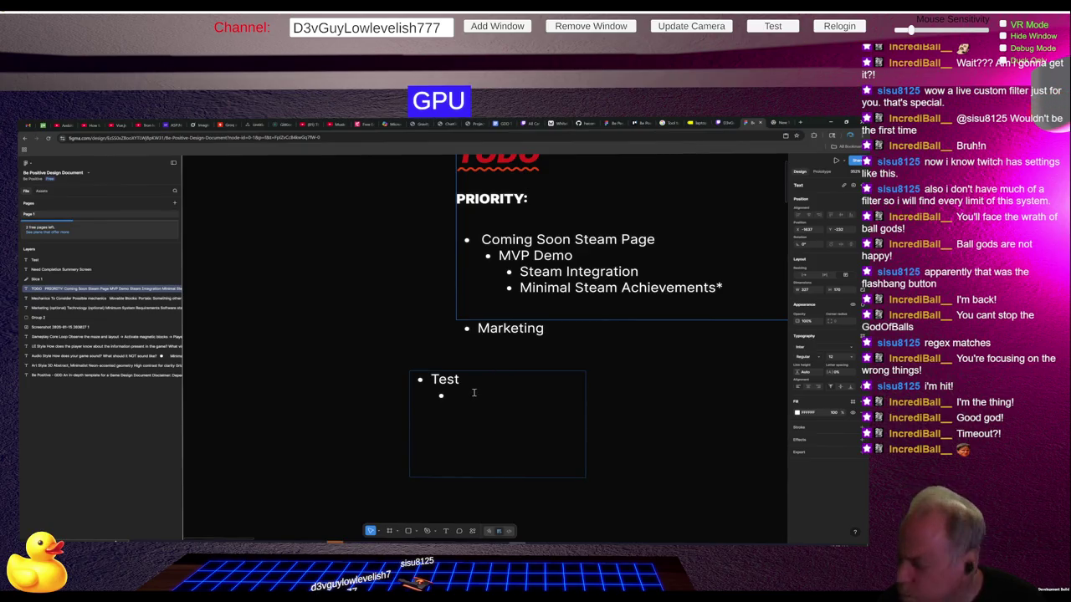
pyautogui.rightClick(474, 392)
pyautogui.click(460, 399)
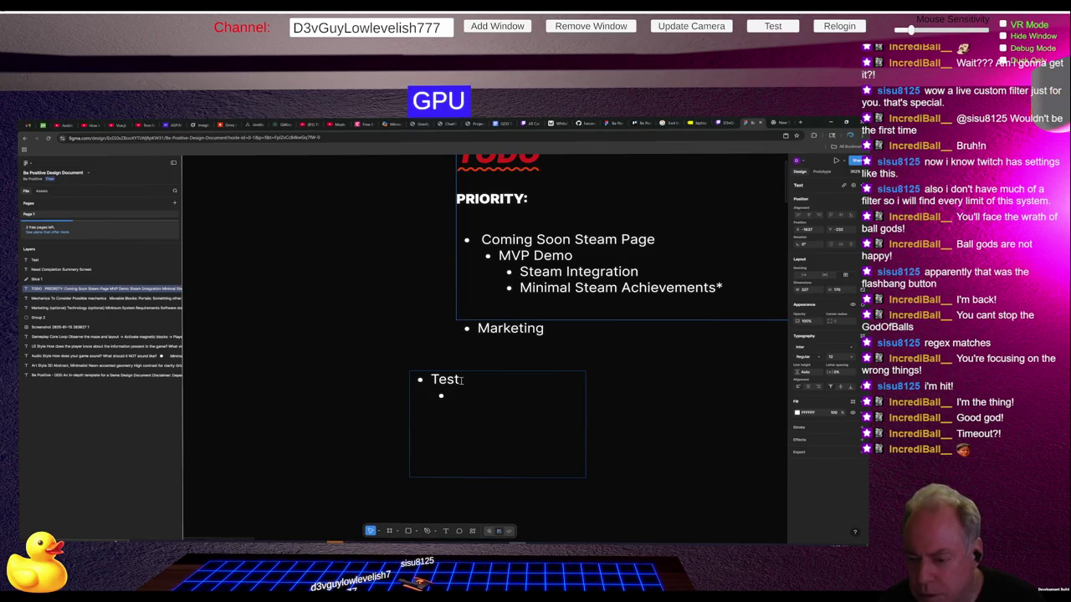
pyautogui.press('Escape')
pyautogui.press('Escape')
pyautogui.press('Delete')
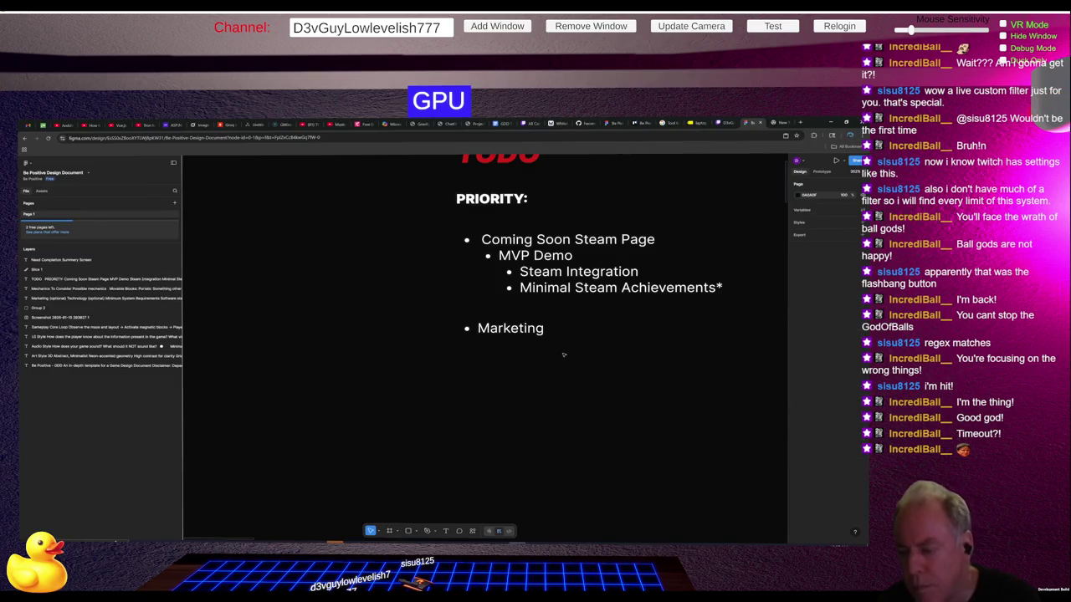
pyautogui.scroll(-2, 562, 345)
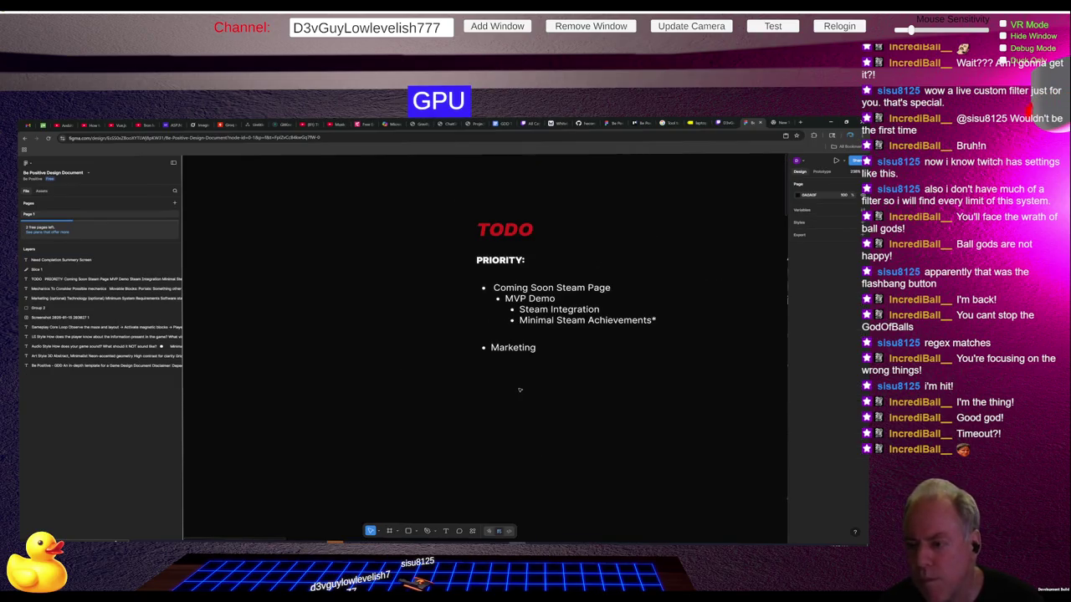
pyautogui.scroll(-1, 562, 345)
pyautogui.scroll(3, 524, 287)
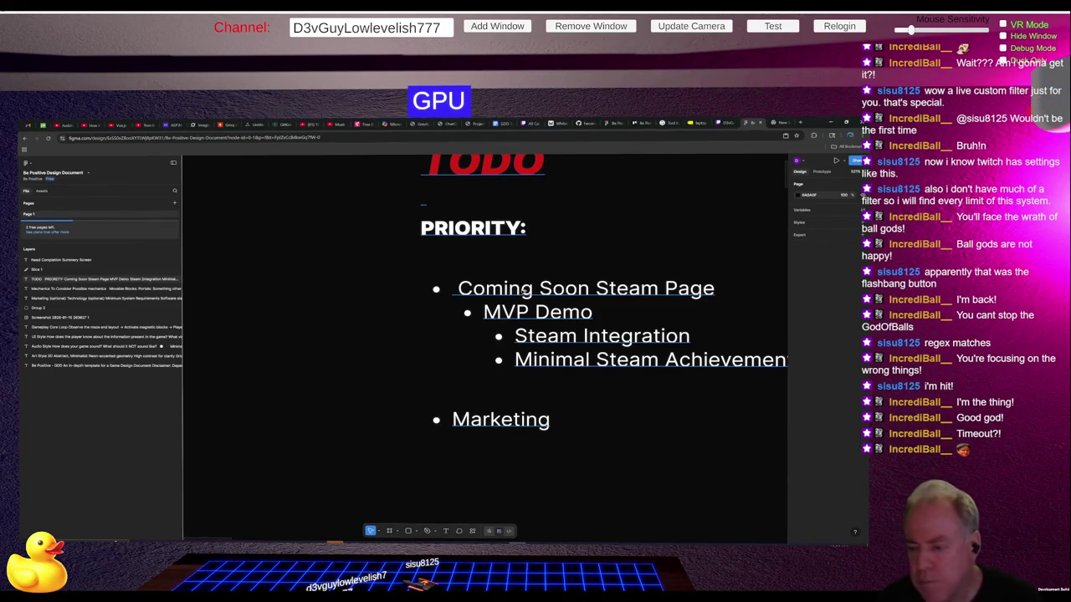
pyautogui.scroll(-5, 362, 331)
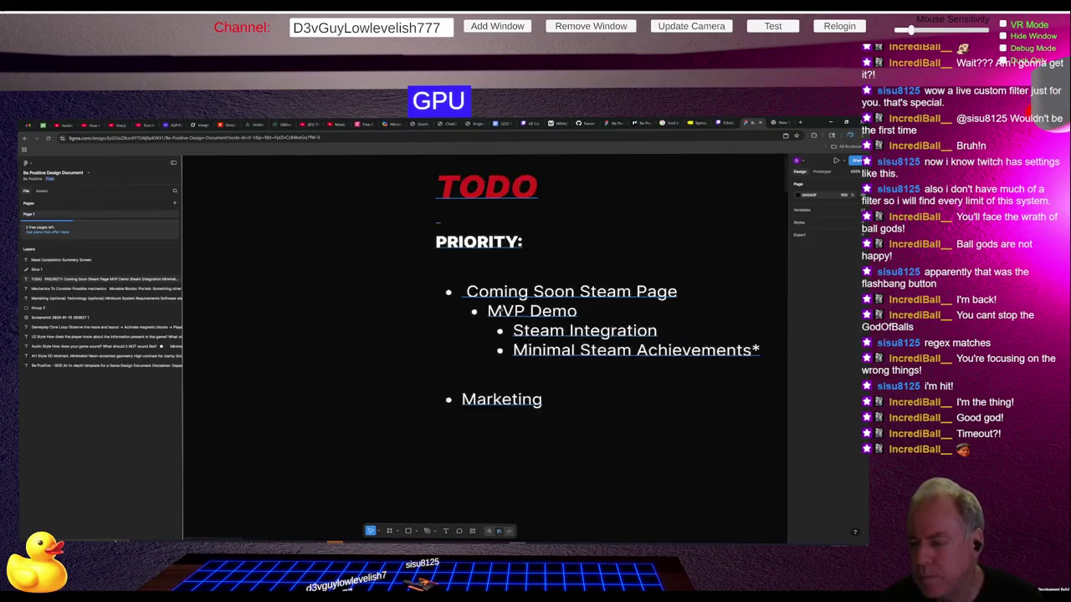
# Step: Zoom and pan the canvas over to the Flows diagram and its Need Completion Summery Screen note
pyautogui.scroll(-3, 362, 331)
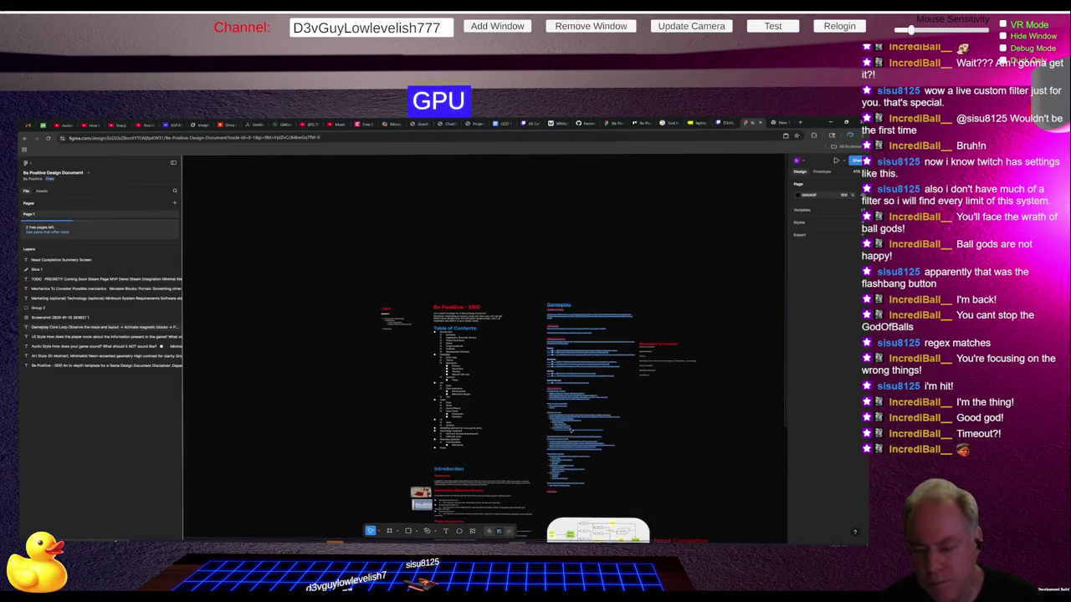
pyautogui.scroll(5, 644, 399)
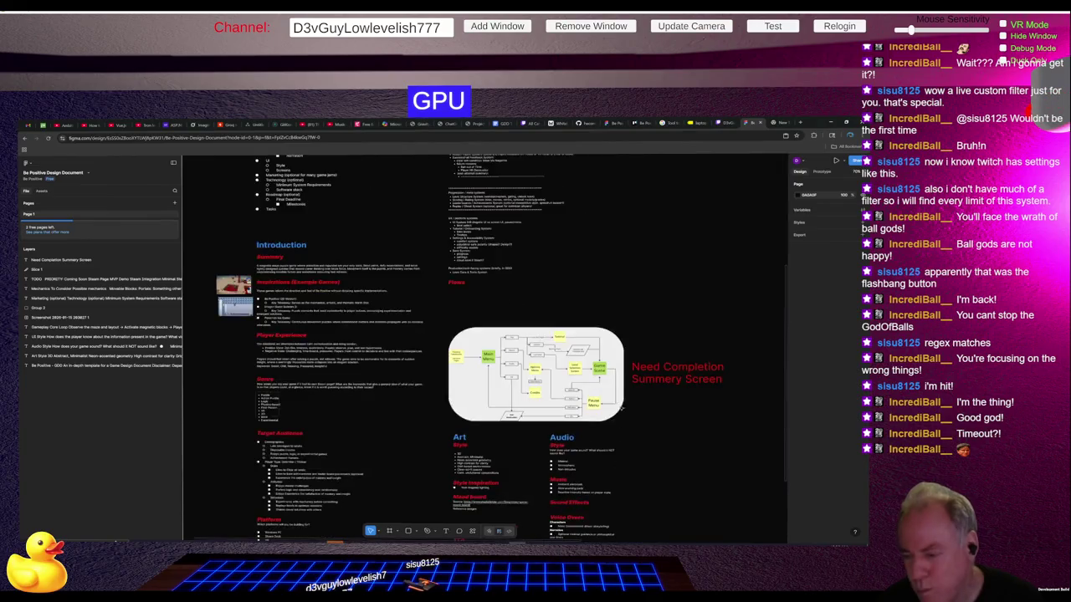
pyautogui.scroll(-1, 644, 398)
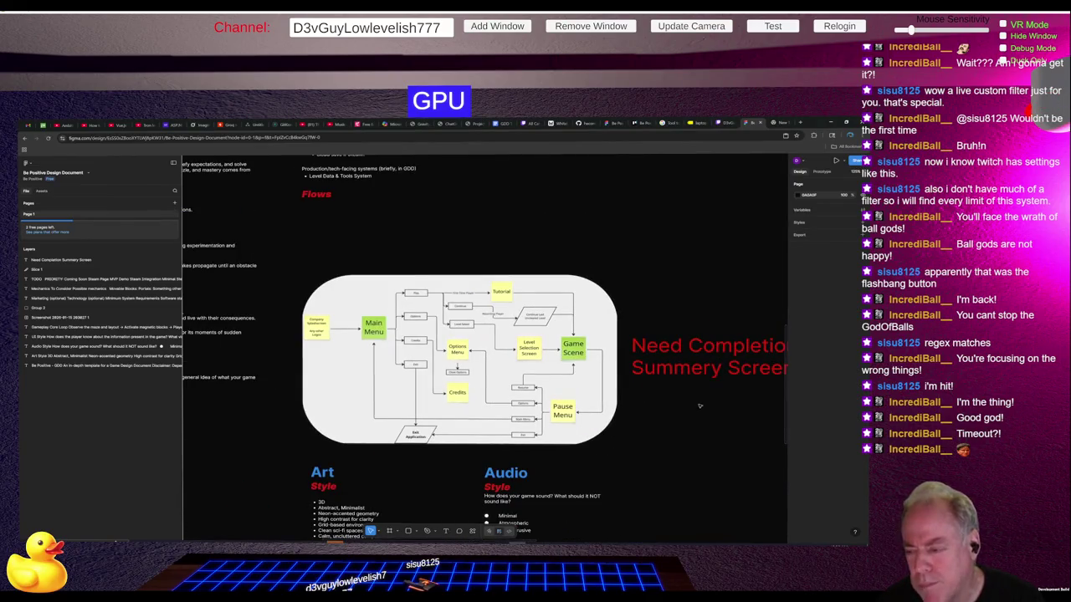
pyautogui.hscroll(2, 418, 401)
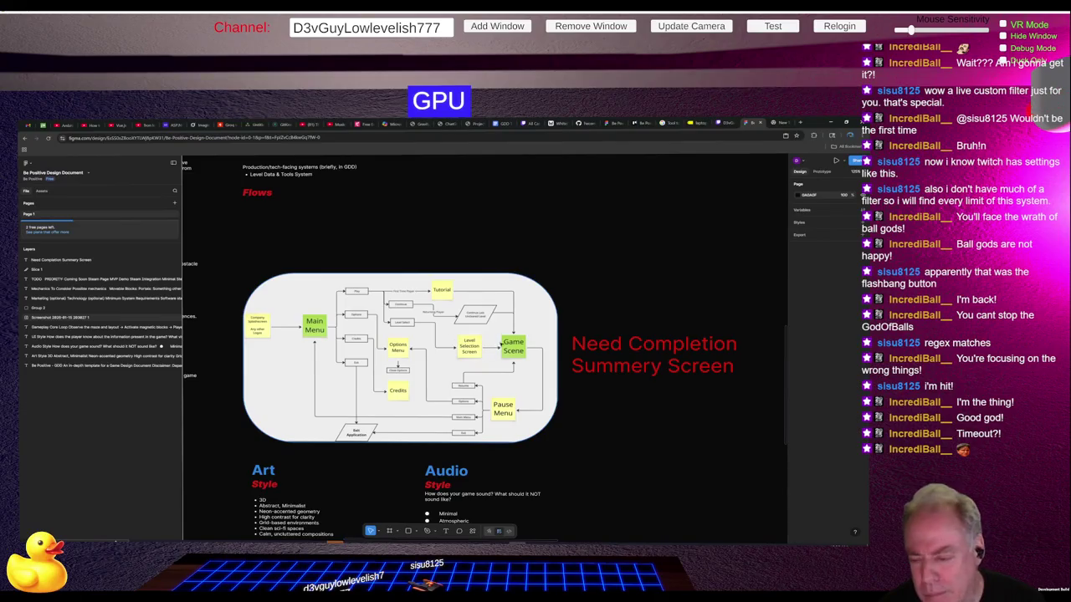
# Step: Zoom in on the flowchart's Company Splashscreen, Main Menu and Options Menu branches
pyautogui.scroll(5, 470, 277)
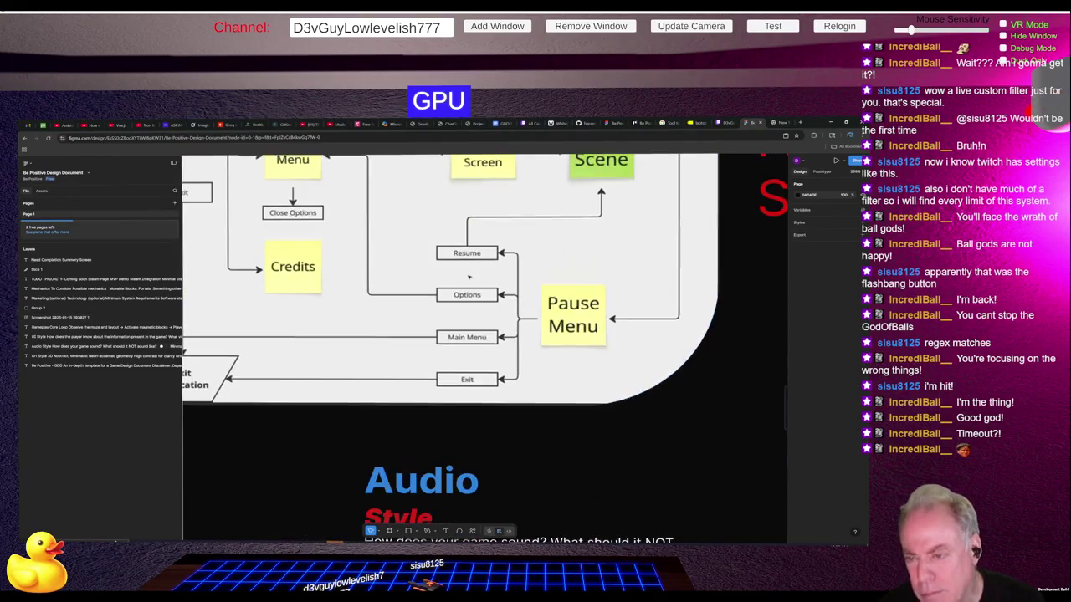
pyautogui.scroll(-5, 469, 277)
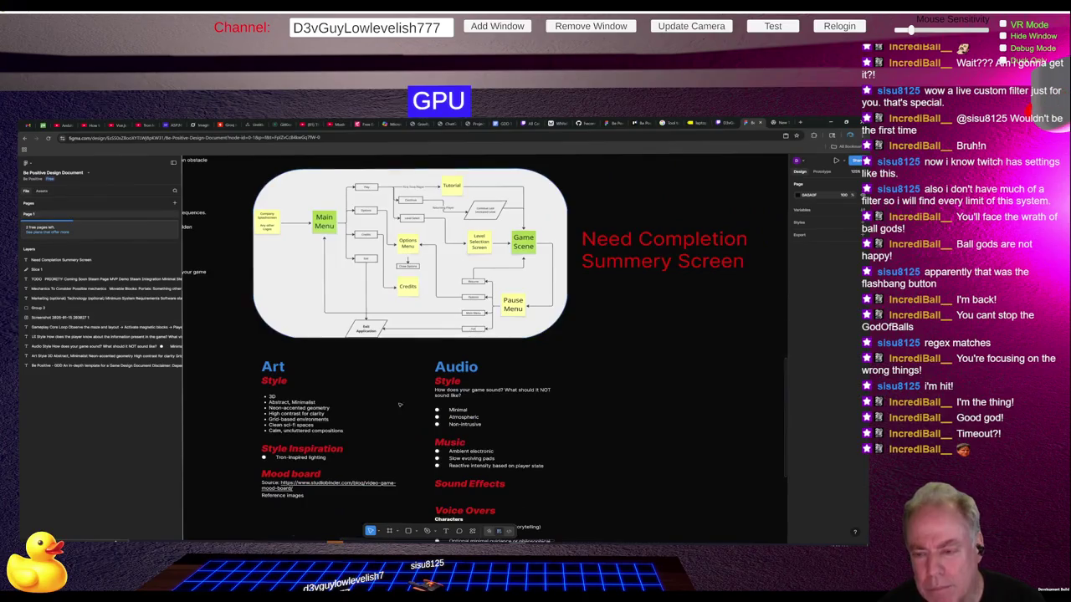
pyautogui.scroll(-3, 399, 405)
pyautogui.scroll(8, 356, 301)
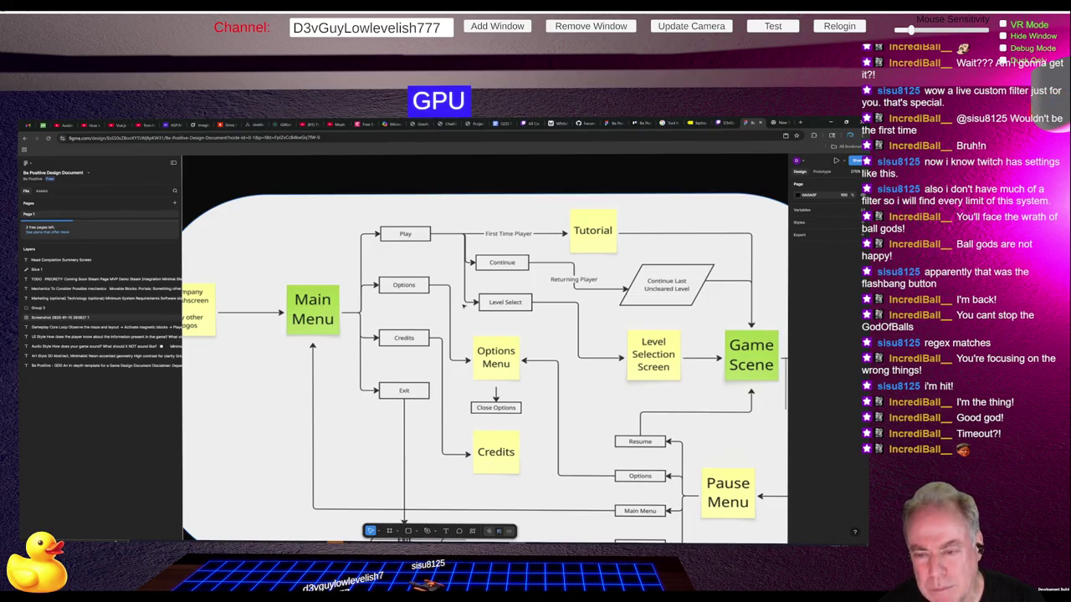
pyautogui.scroll(-2, 602, 295)
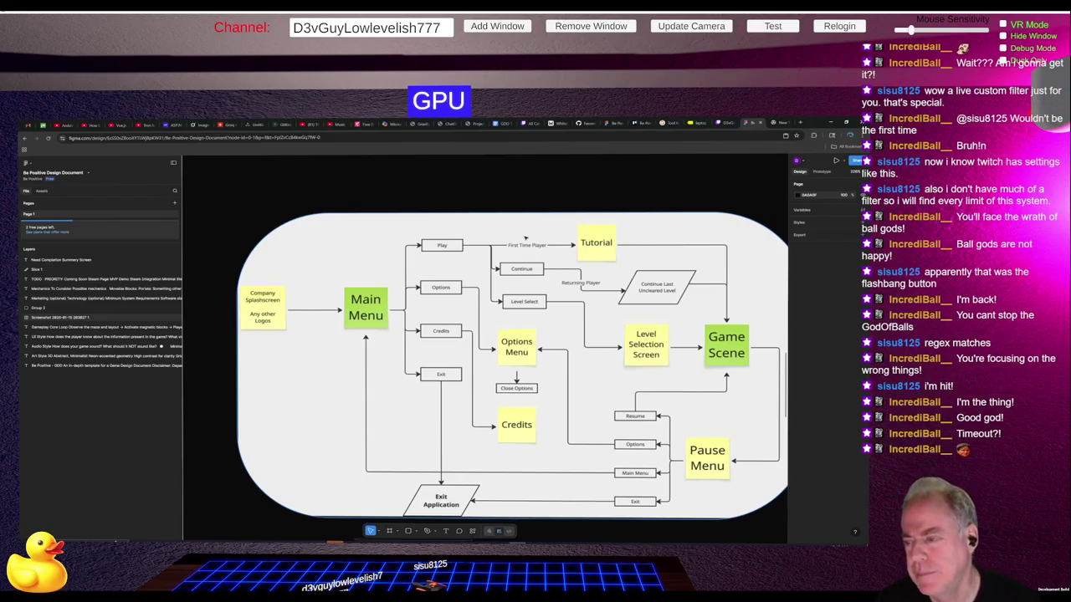
pyautogui.scroll(-3, 691, 355)
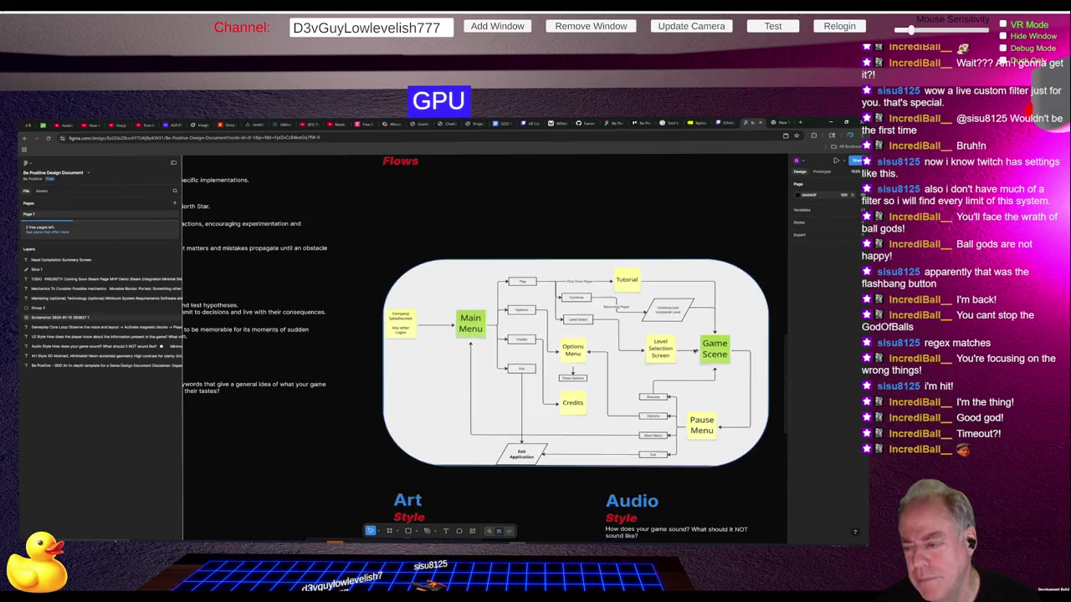
pyautogui.scroll(3, 462, 322)
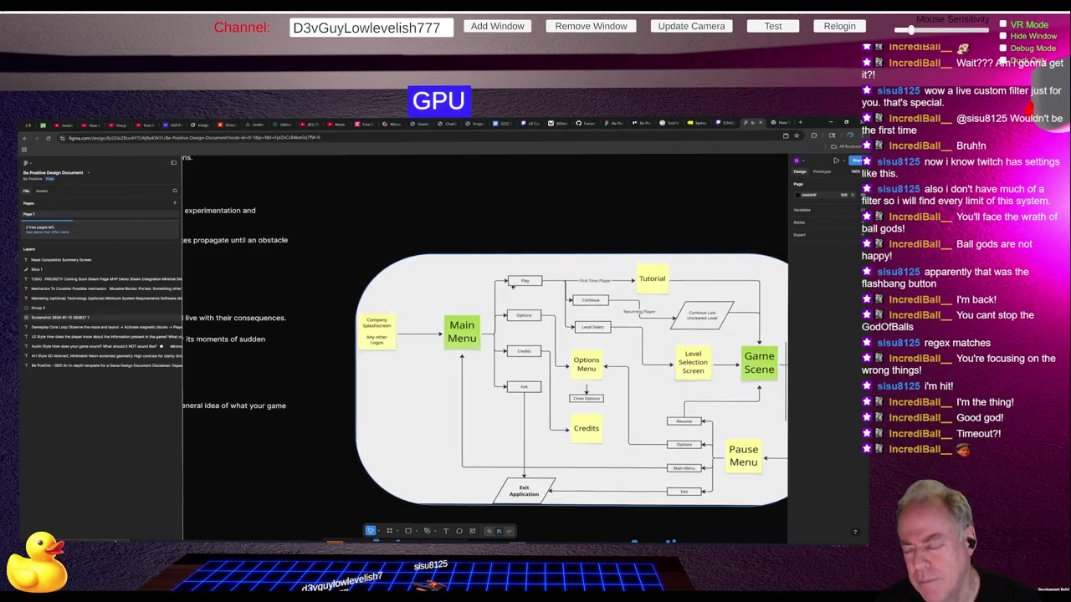
pyautogui.scroll(1, 494, 293)
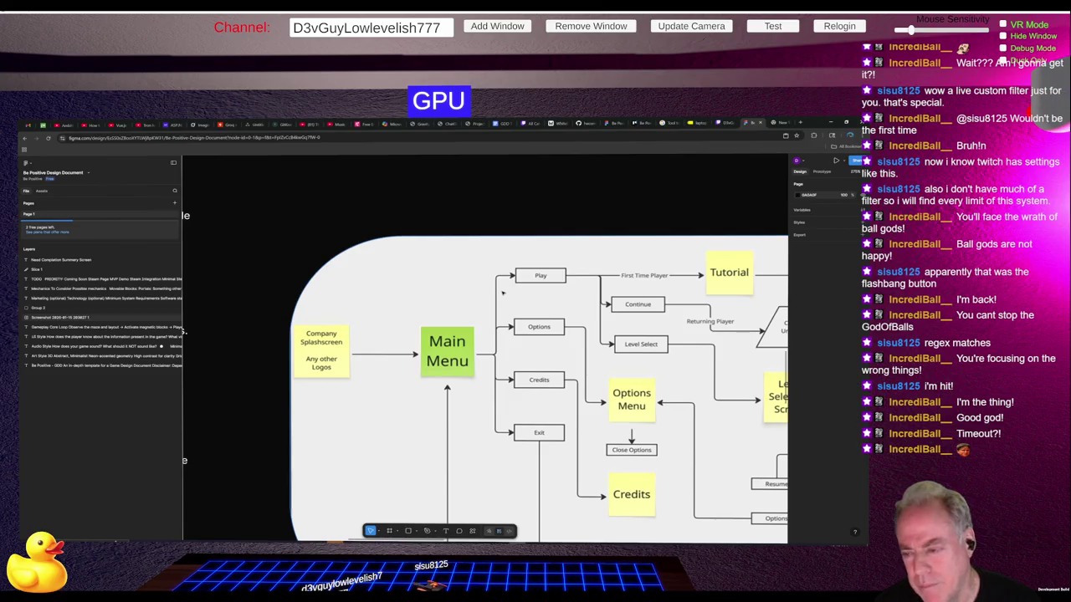
# Step: Zoom out from the flowchart across the design document, then back in on the Mechanics and Systems text
pyautogui.scroll(-2, 430, 306)
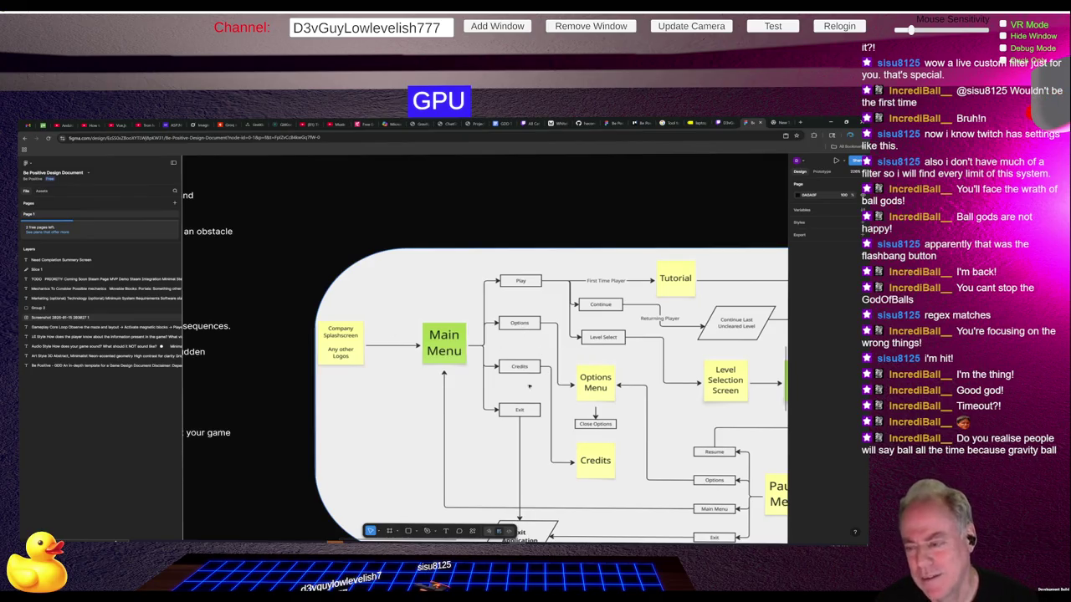
pyautogui.scroll(-3, 302, 293)
pyautogui.scroll(3, 446, 354)
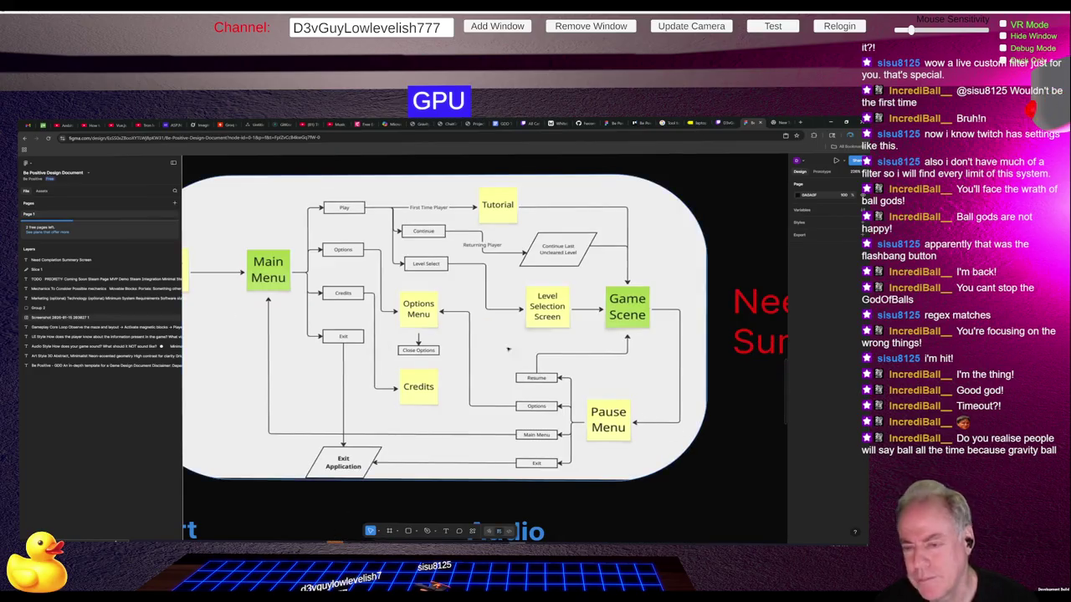
pyautogui.scroll(-2, 635, 353)
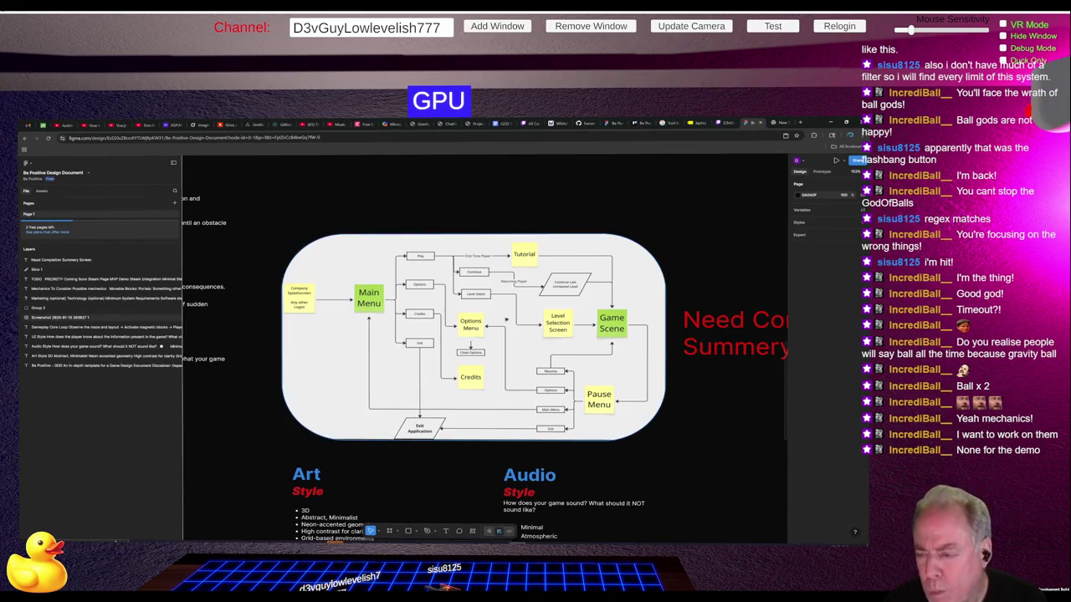
pyautogui.scroll(-5, 452, 323)
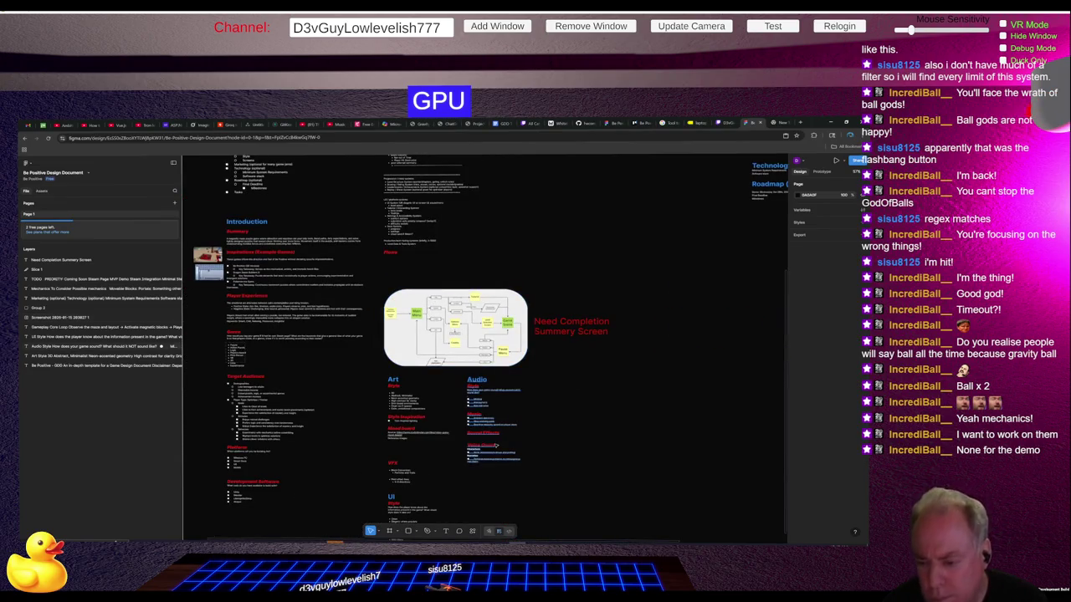
pyautogui.scroll(-3, 481, 450)
pyautogui.scroll(3, 473, 209)
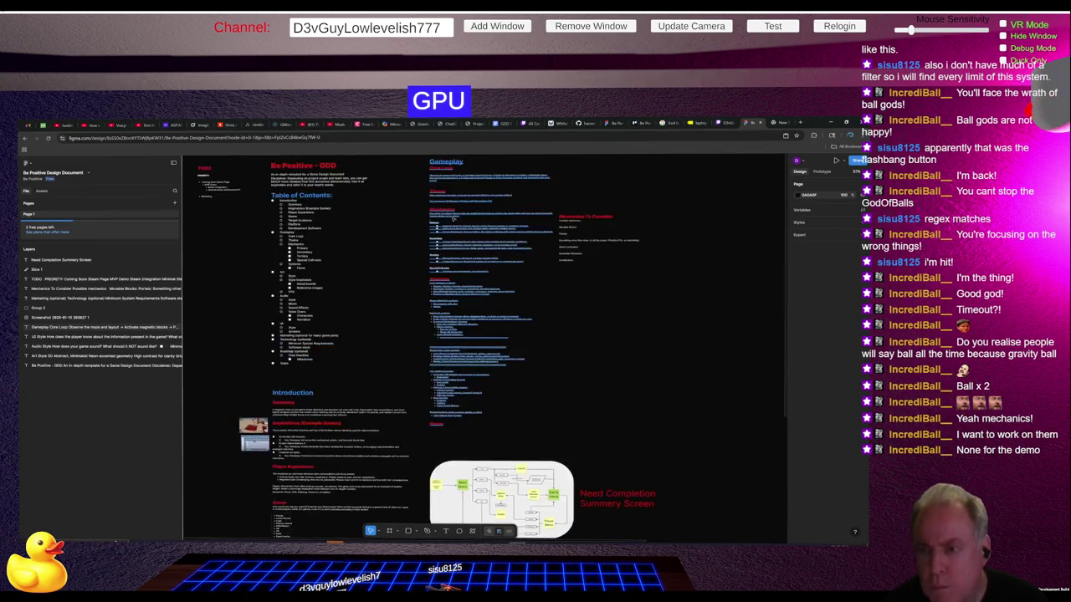
pyautogui.scroll(3, 473, 208)
pyautogui.scroll(5, 474, 208)
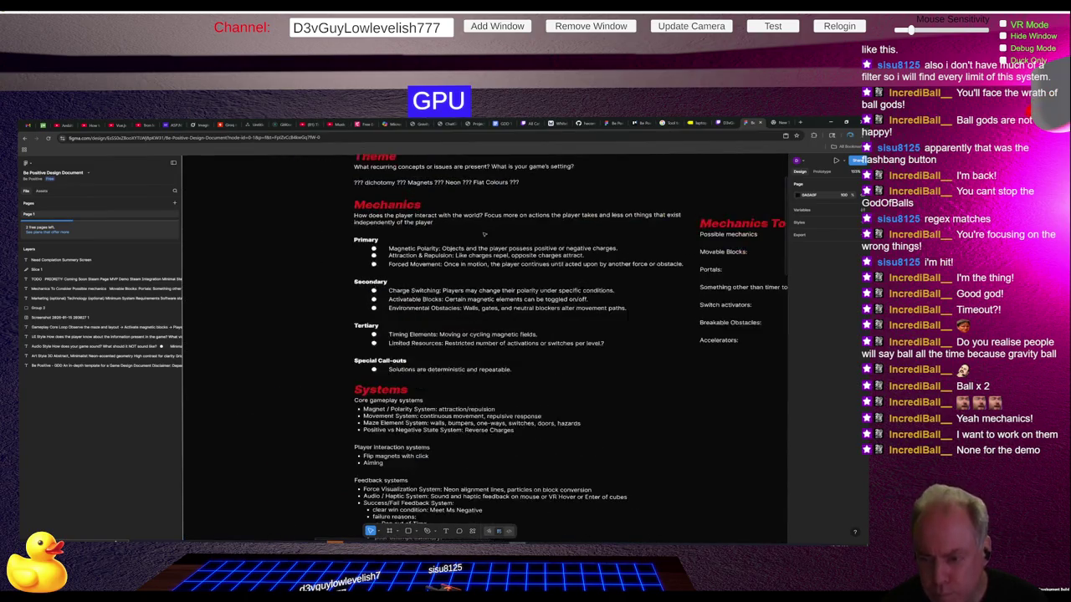
pyautogui.scroll(2, 393, 279)
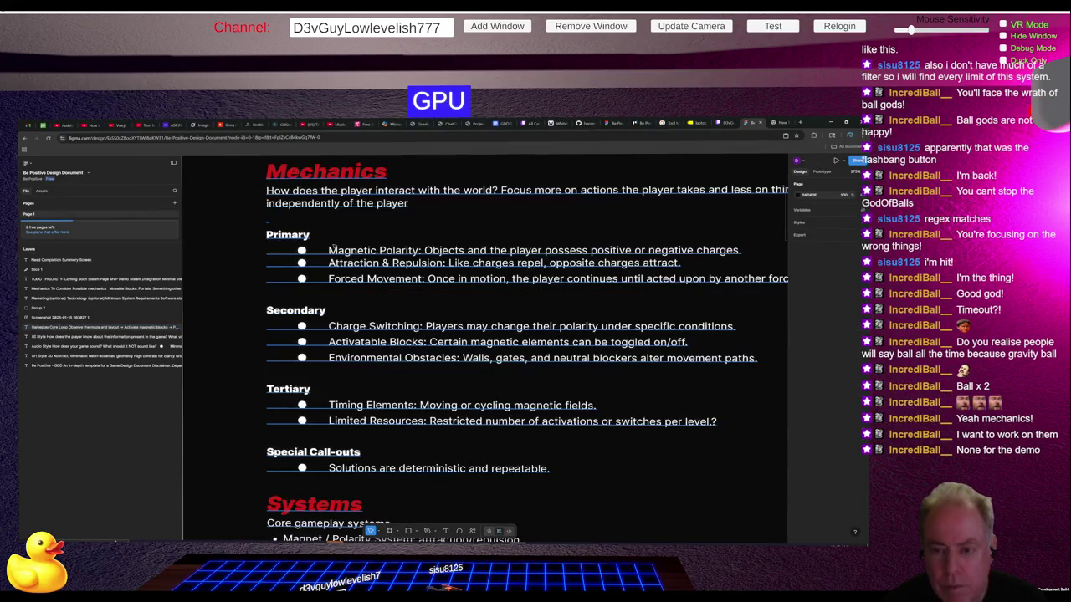
pyautogui.doubleClick(332, 248)
pyautogui.moveTo(323, 249)
pyautogui.mouseDown()
pyautogui.moveTo(552, 468)
pyautogui.moveTo(702, 435)
pyautogui.moveTo(577, 470)
pyautogui.mouseUp()
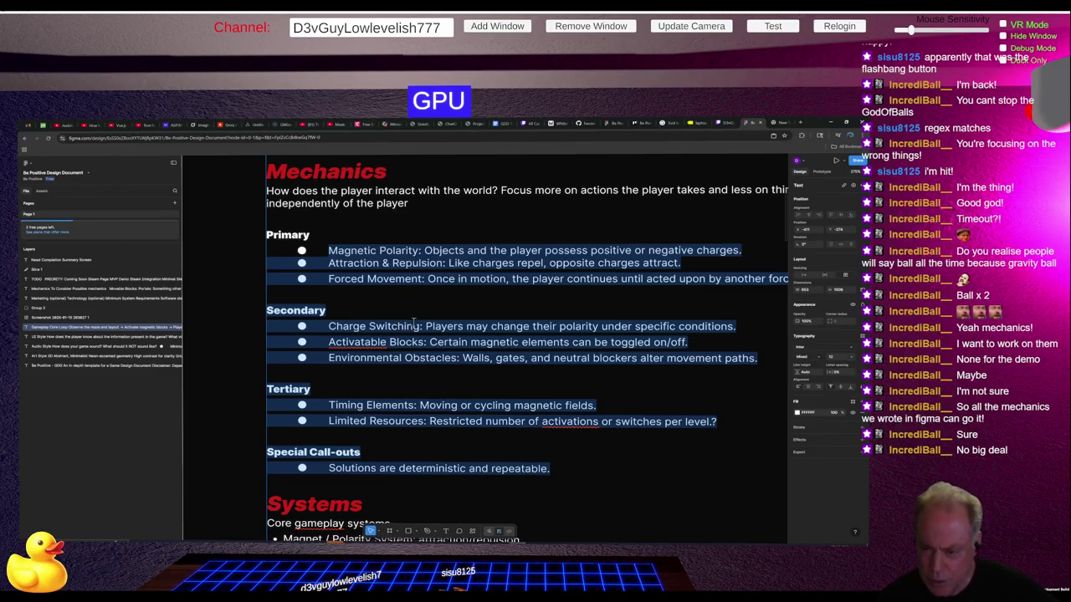
pyautogui.click(363, 341)
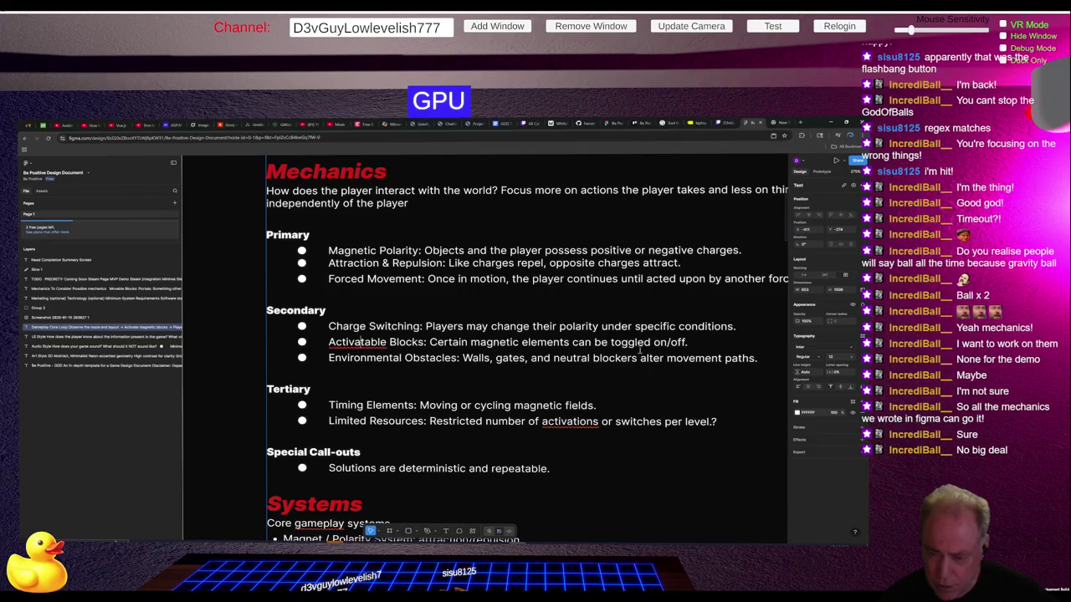
pyautogui.scroll(-2, 473, 342)
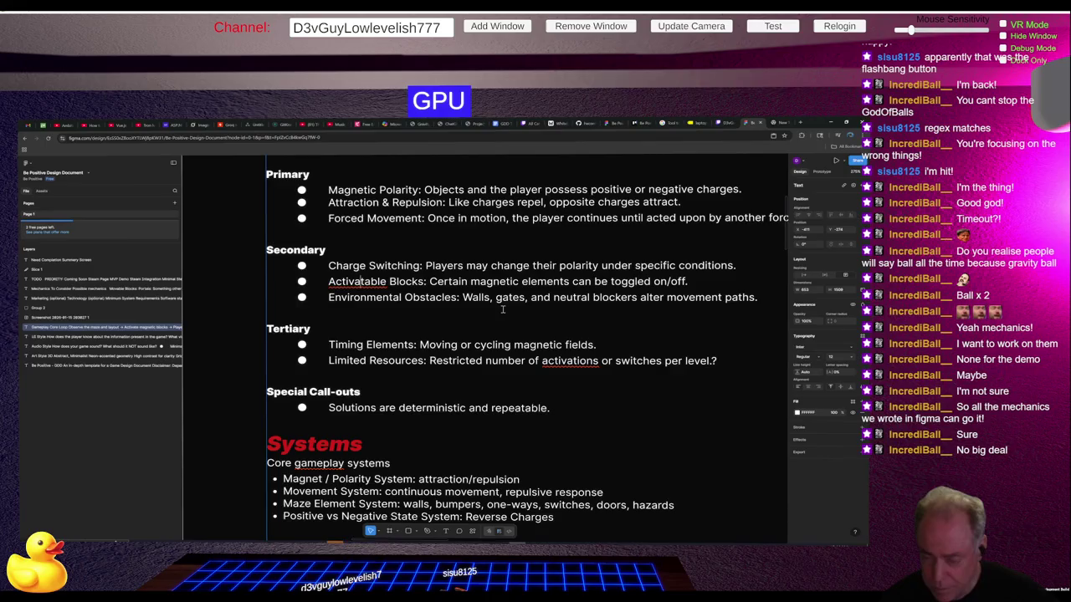
pyautogui.moveTo(405, 298); pyautogui.dragTo(720, 298)
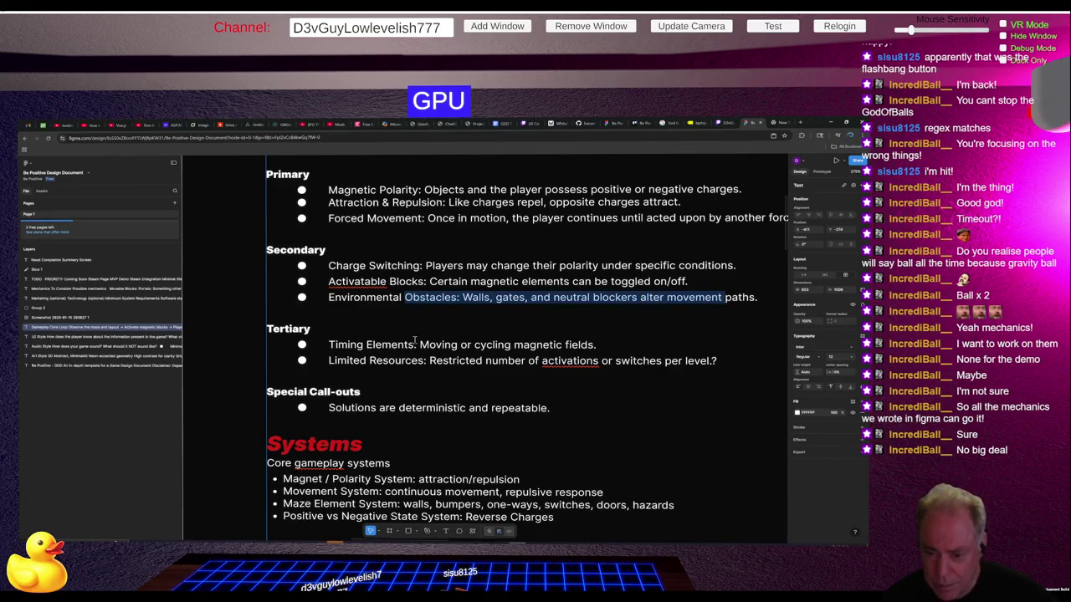
pyautogui.moveTo(357, 346); pyautogui.dragTo(598, 344)
pyautogui.moveTo(346, 361); pyautogui.dragTo(709, 361)
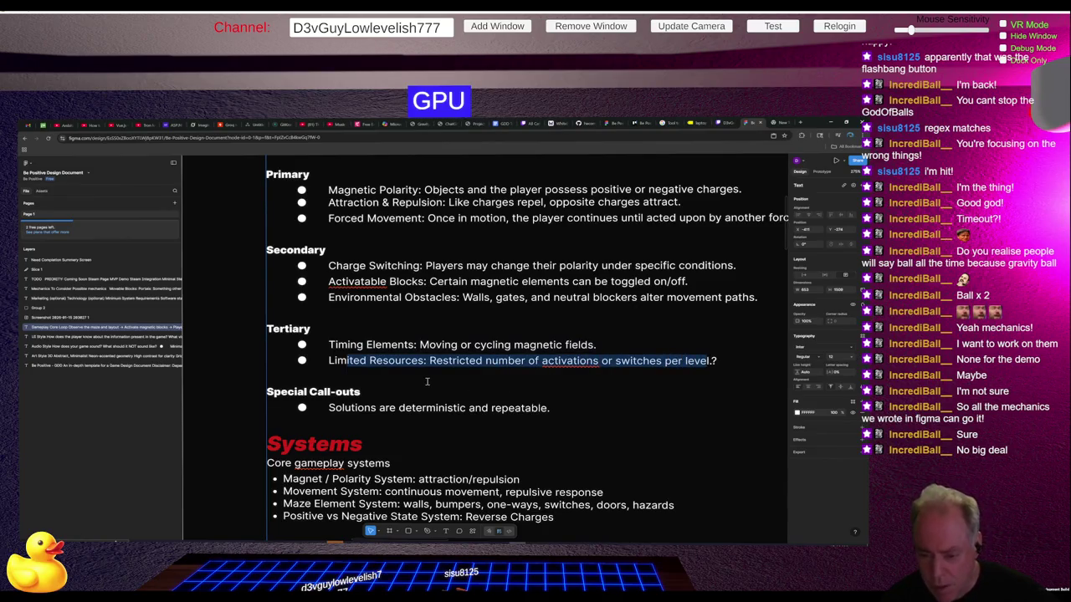
pyautogui.moveTo(389, 407); pyautogui.dragTo(495, 414)
# Step: Insert a '*' before 'Limited Resources' in the Tertiary mechanics list
pyautogui.click(471, 387)
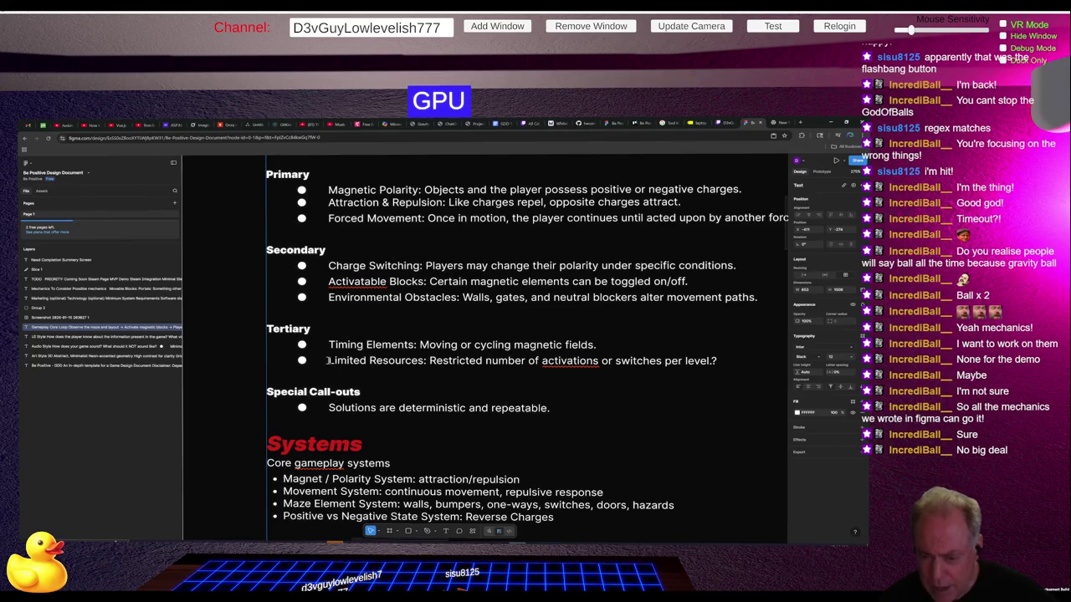
pyautogui.click(328, 361)
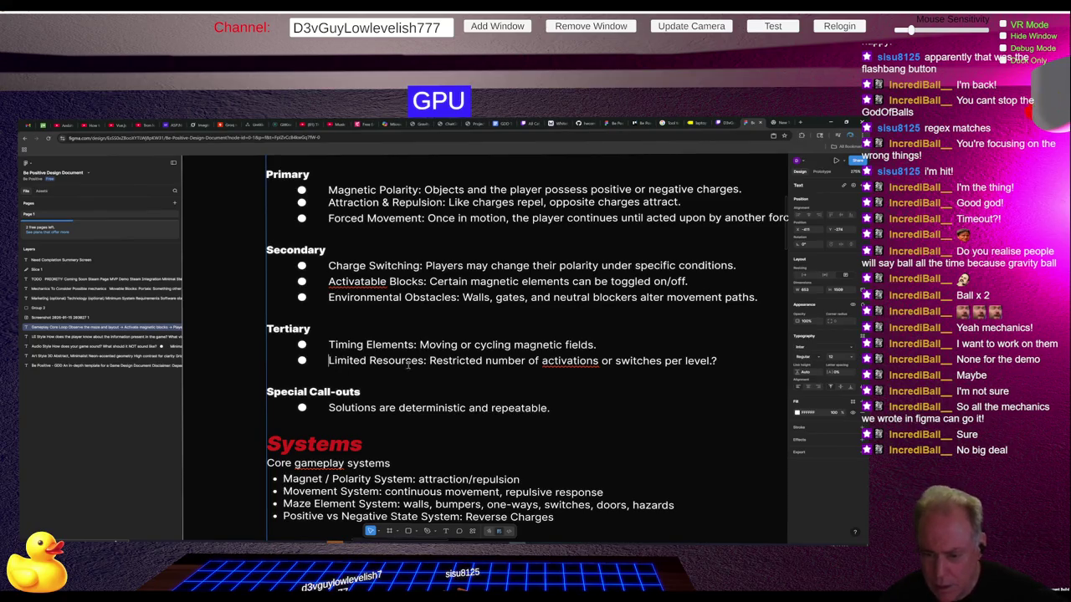
pyautogui.write('*')
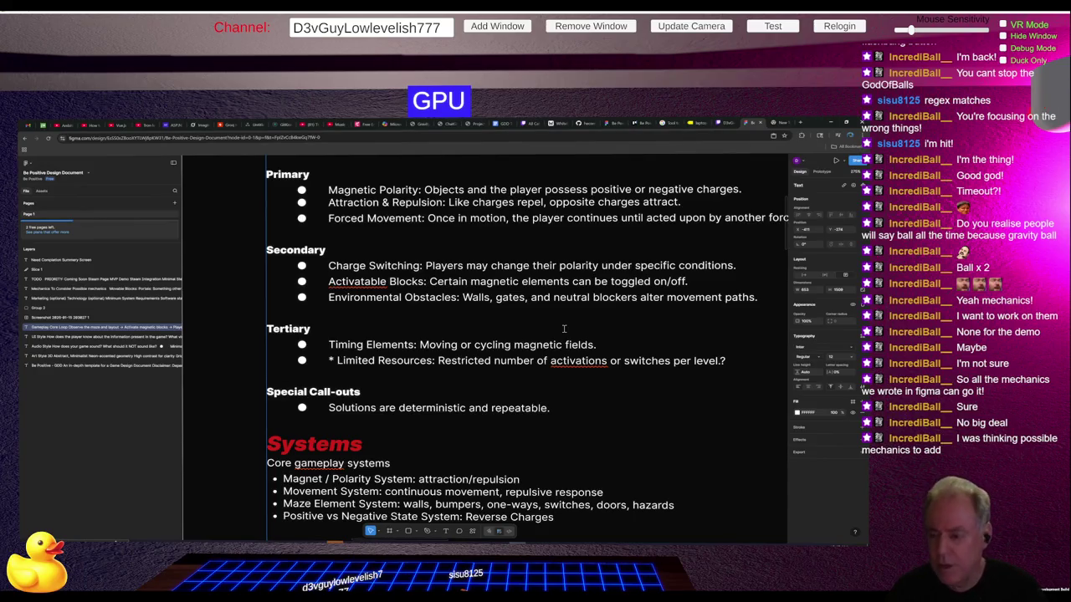
pyautogui.scroll(-1, 564, 329)
pyautogui.scroll(1, 410, 303)
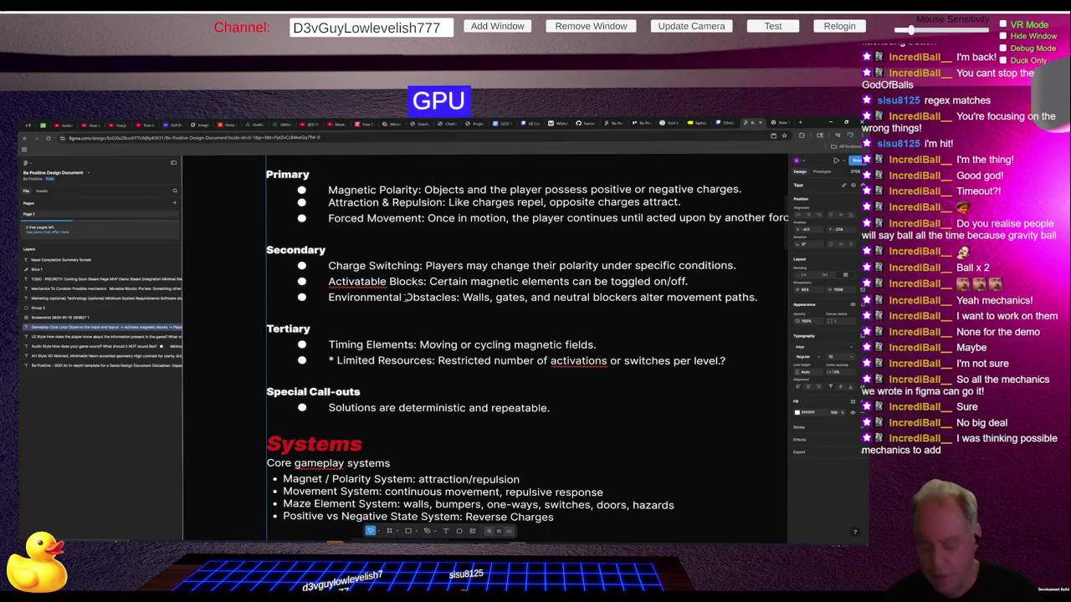
pyautogui.scroll(-4, 410, 303)
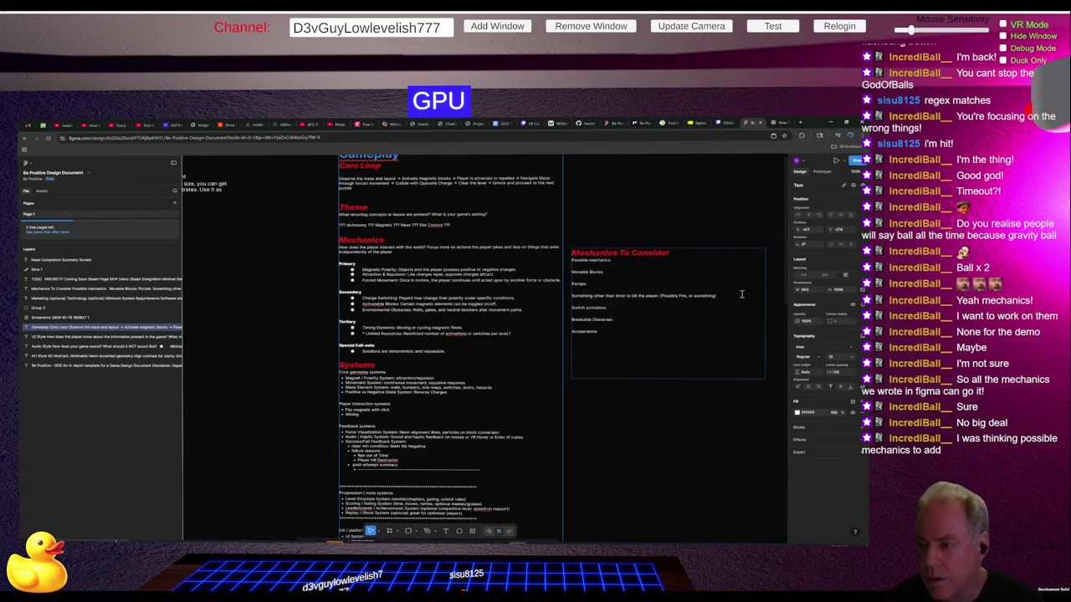
pyautogui.scroll(2, 682, 283)
pyautogui.scroll(1, 652, 280)
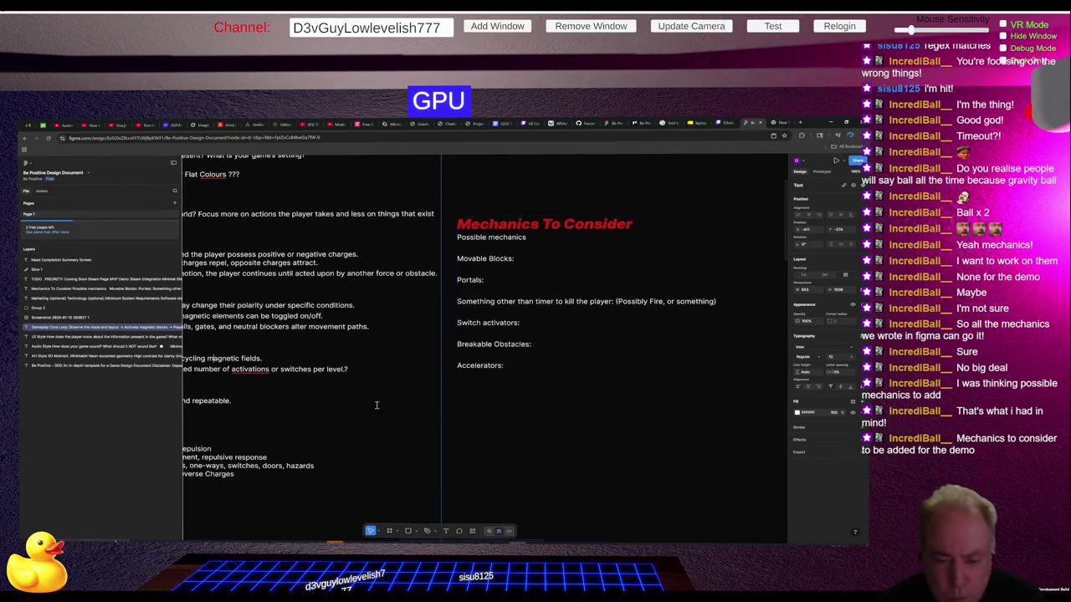
pyautogui.hscroll(-3, 382, 394)
pyautogui.scroll(-3, 381, 394)
pyautogui.scroll(-2, 381, 394)
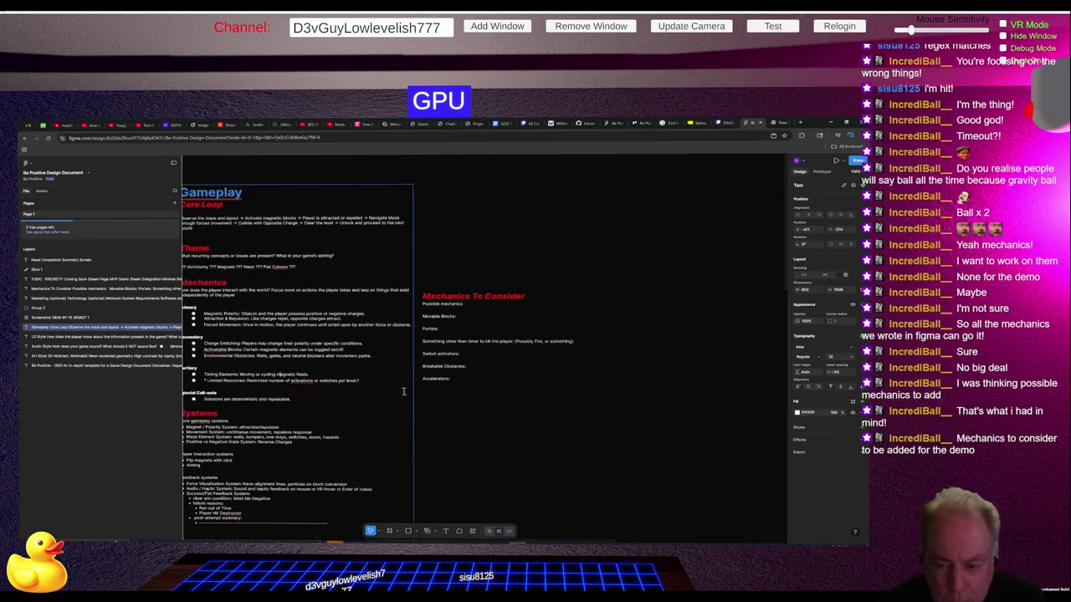
pyautogui.scroll(5, 229, 380)
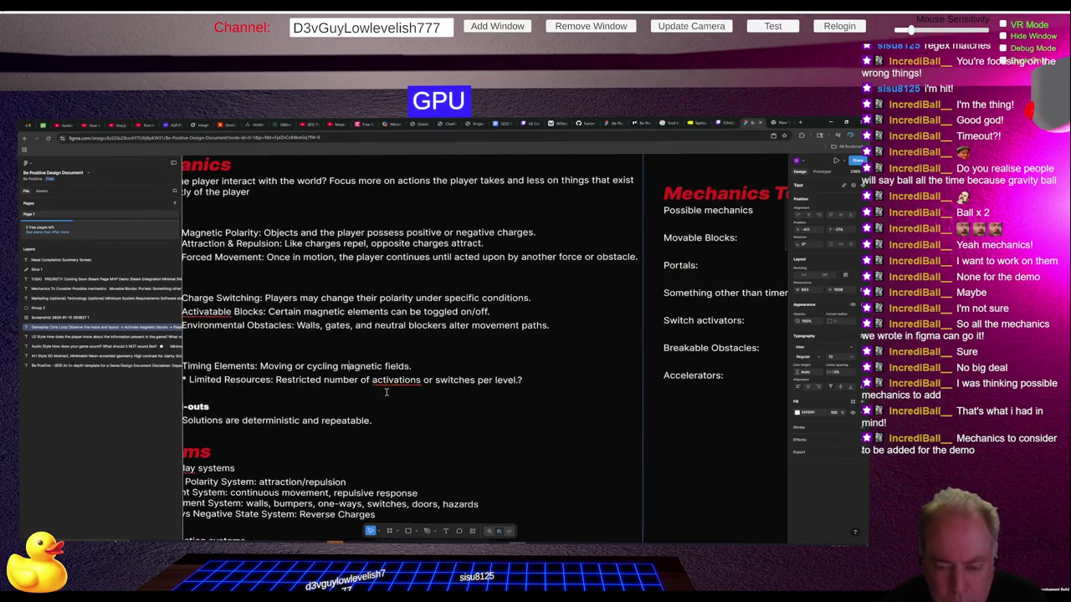
pyautogui.scroll(-3, 230, 381)
pyautogui.scroll(3, 407, 408)
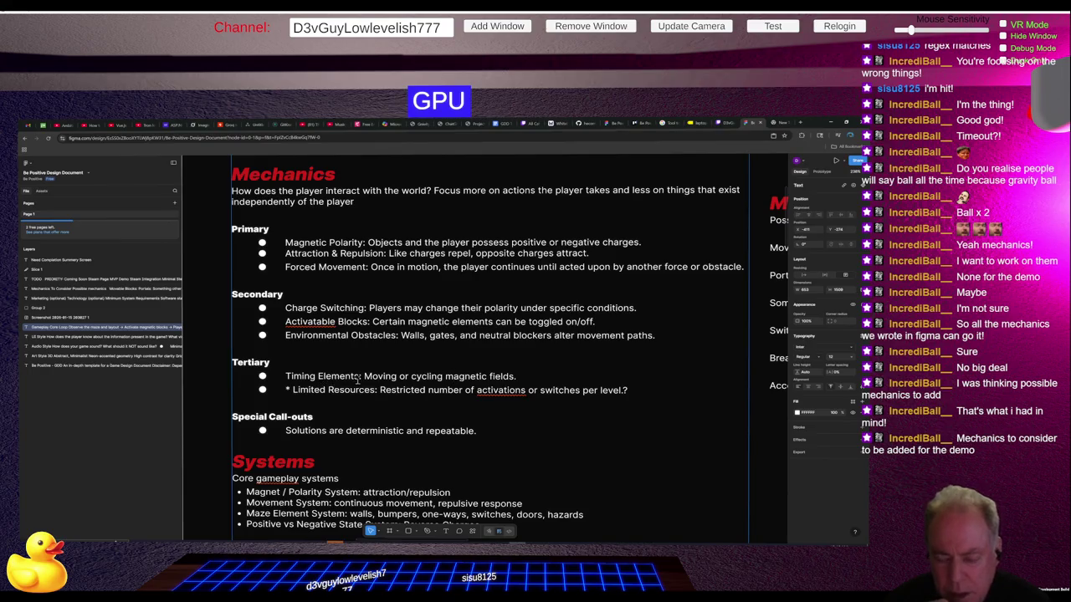
# Step: Delete the asterisk in front of 'Limited Resources' in the Tertiary list
pyautogui.moveTo(518, 376); pyautogui.dragTo(284, 376)
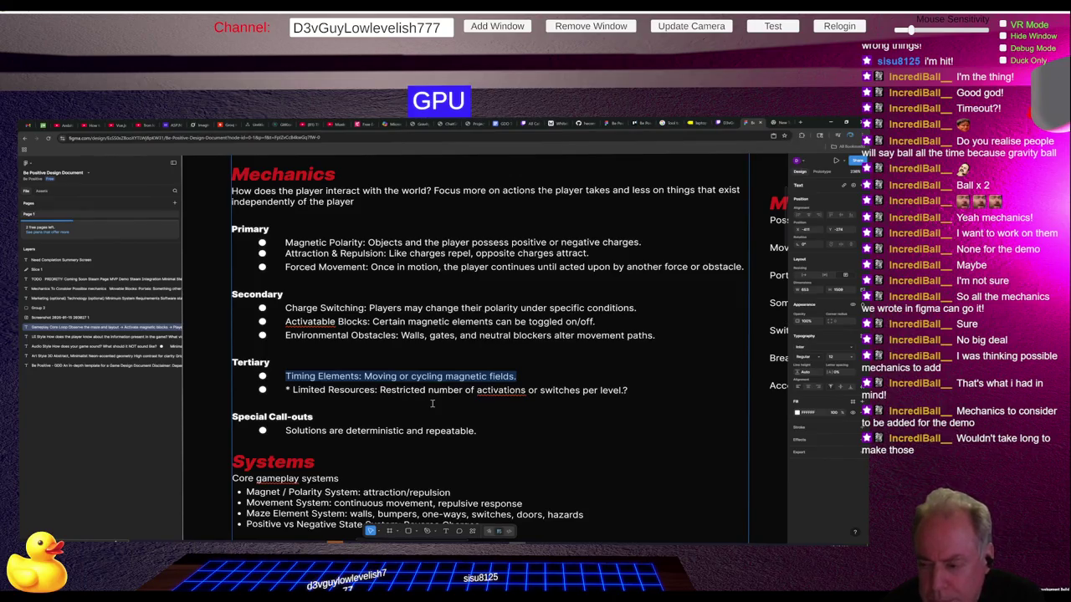
pyautogui.click(563, 390)
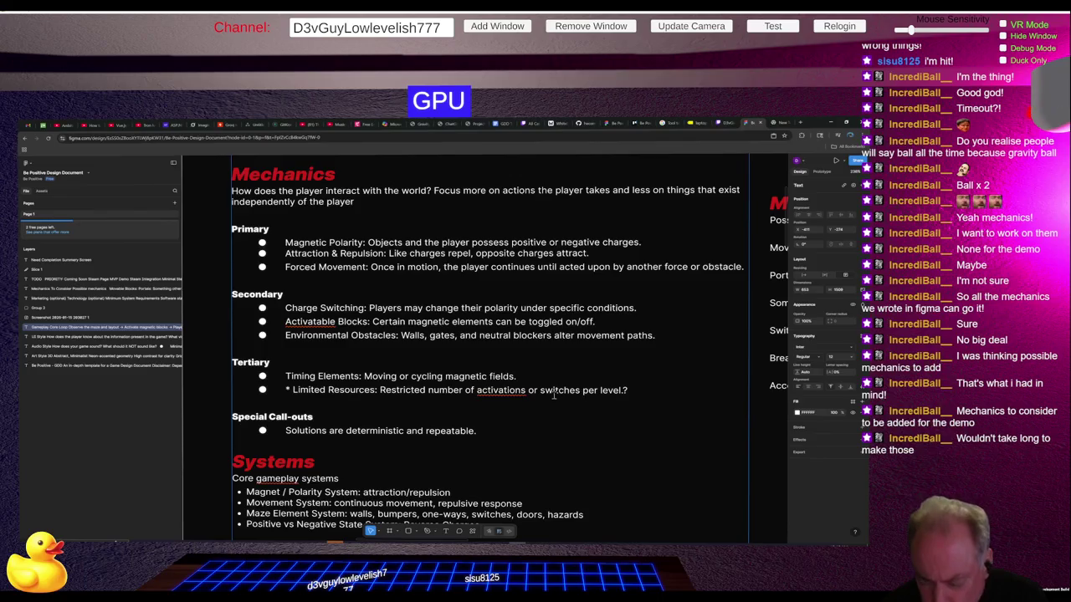
pyautogui.click(292, 390)
pyautogui.press('BackSpace')
pyautogui.press('BackSpace')
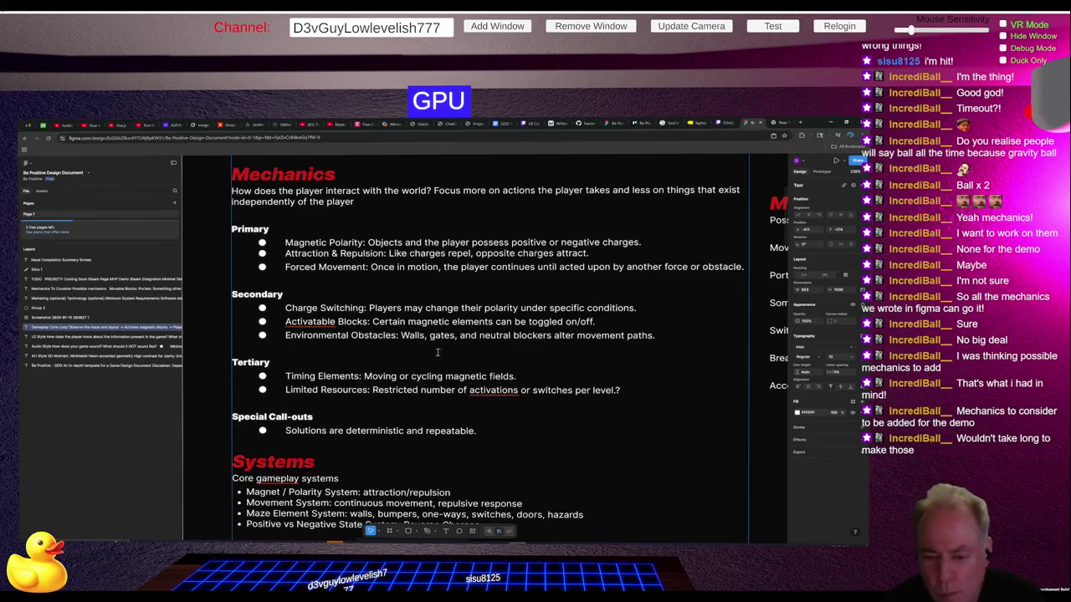
# Step: Review the Mechanics To Consider list and begin selecting the Limited Resources line
pyautogui.scroll(-5, 417, 389)
pyautogui.scroll(5, 483, 355)
pyautogui.scroll(3, 484, 355)
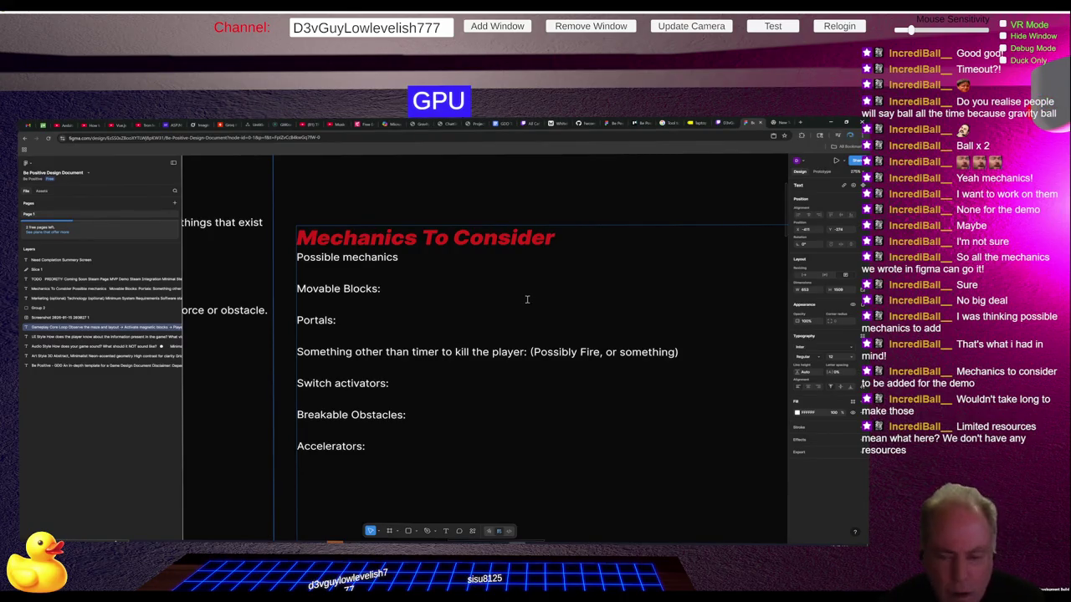
pyautogui.scroll(-5, 528, 299)
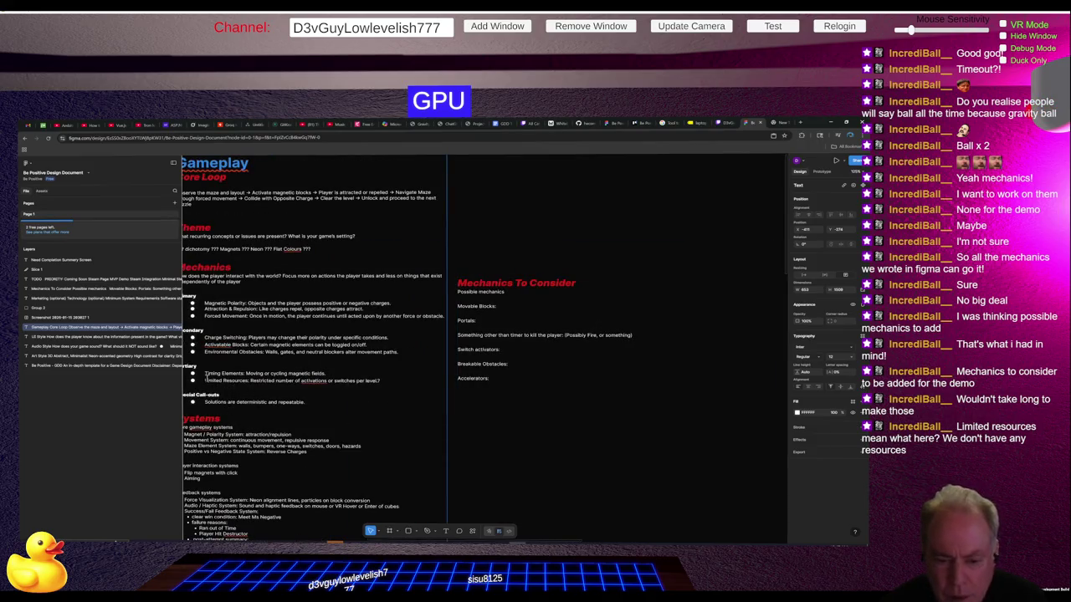
pyautogui.keyDown('ctrl'); pyautogui.scroll(5, 207, 381); pyautogui.keyUp('ctrl')
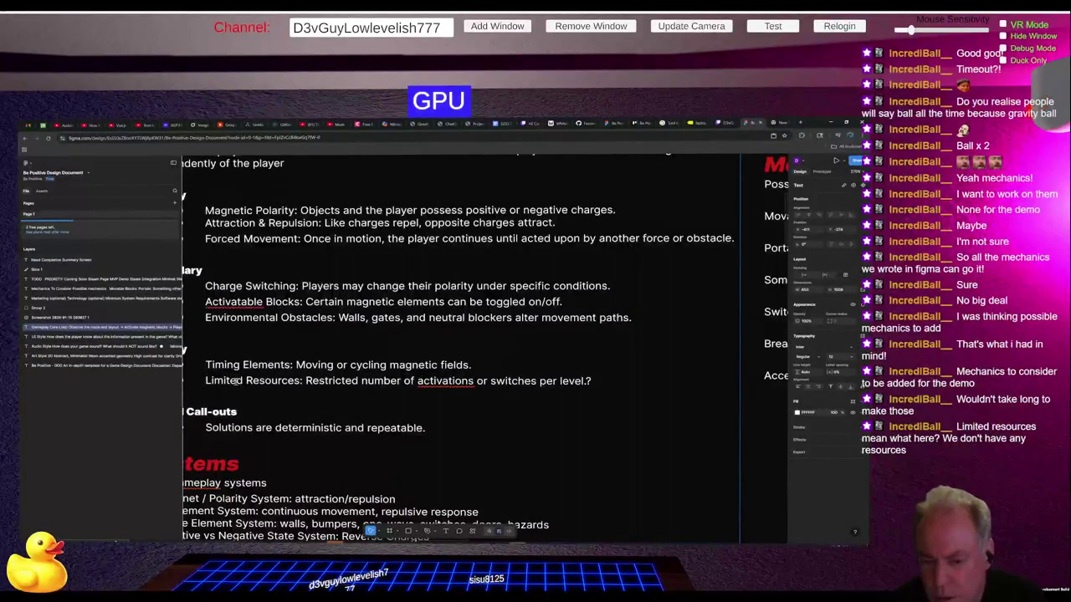
pyautogui.moveTo(204, 380); pyautogui.dragTo(330, 380)
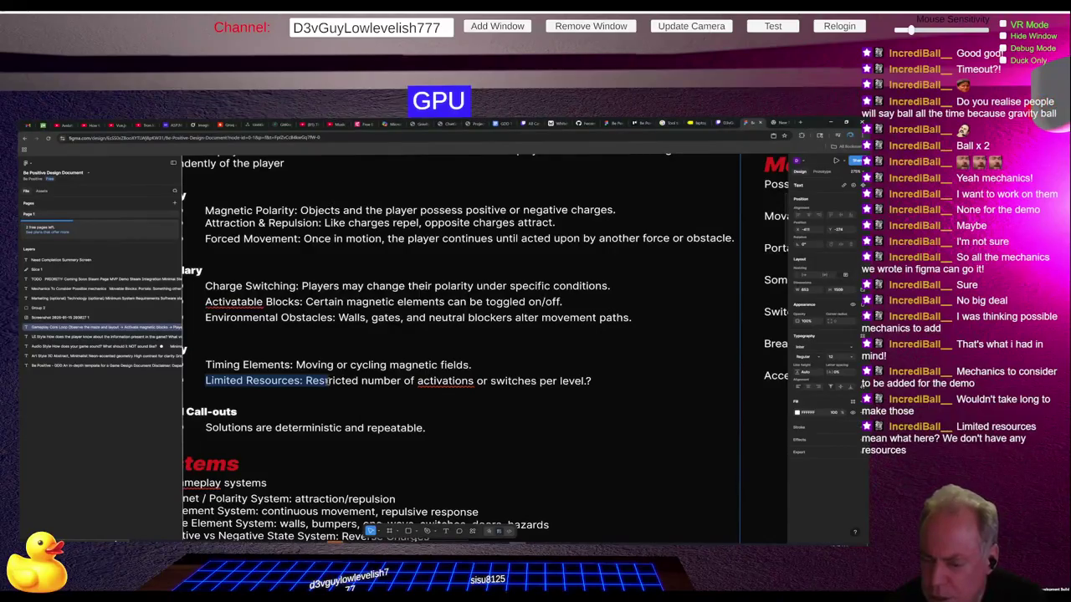
# Step: Rewrite the Tertiary bullet's description to end with 'switches per level?'
pyautogui.moveTo(330, 381); pyautogui.dragTo(489, 382)
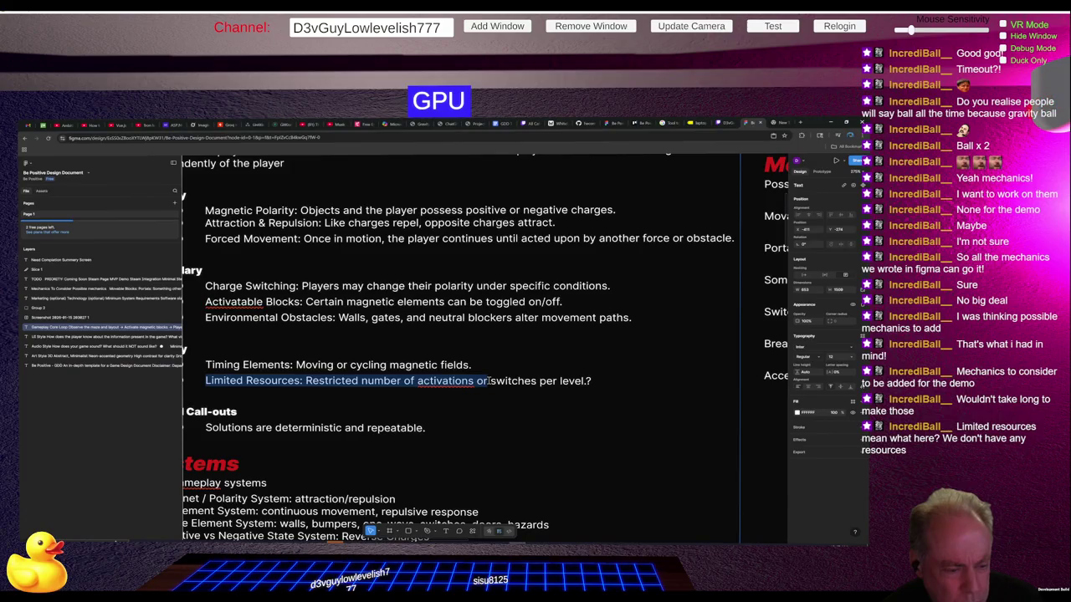
pyautogui.press('Delete')
pyautogui.press('Delete')
pyautogui.press('Delete')
pyautogui.write('s')
pyautogui.press('End')
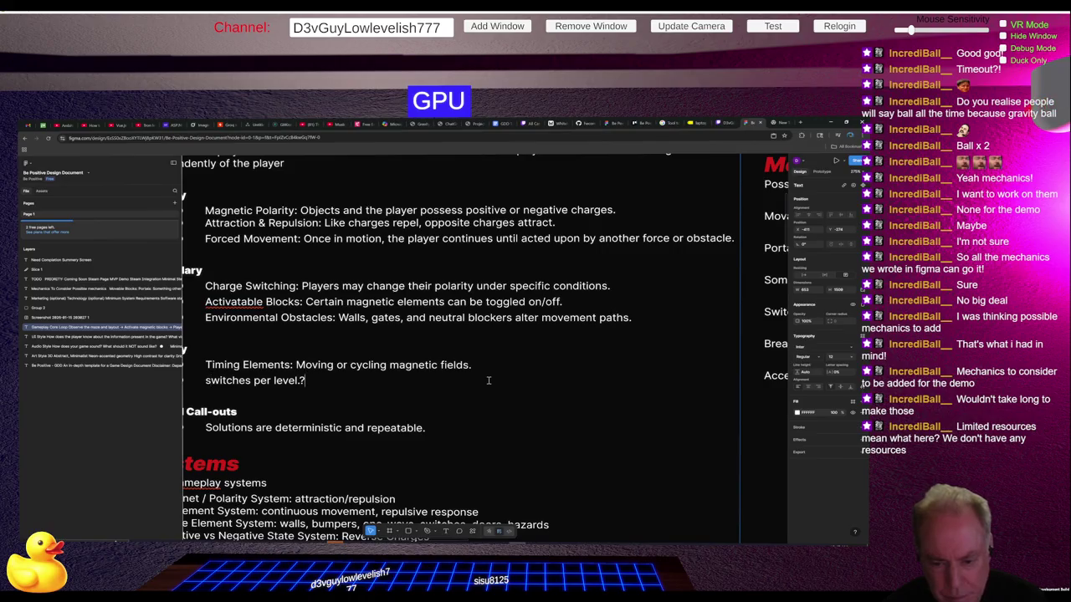
pyautogui.hotkey('ctrl', 'shift', 'Left')
pyautogui.hotkey('ctrl', 'shift', 'Left')
pyautogui.hotkey('ctrl', 'shift', 'Left')
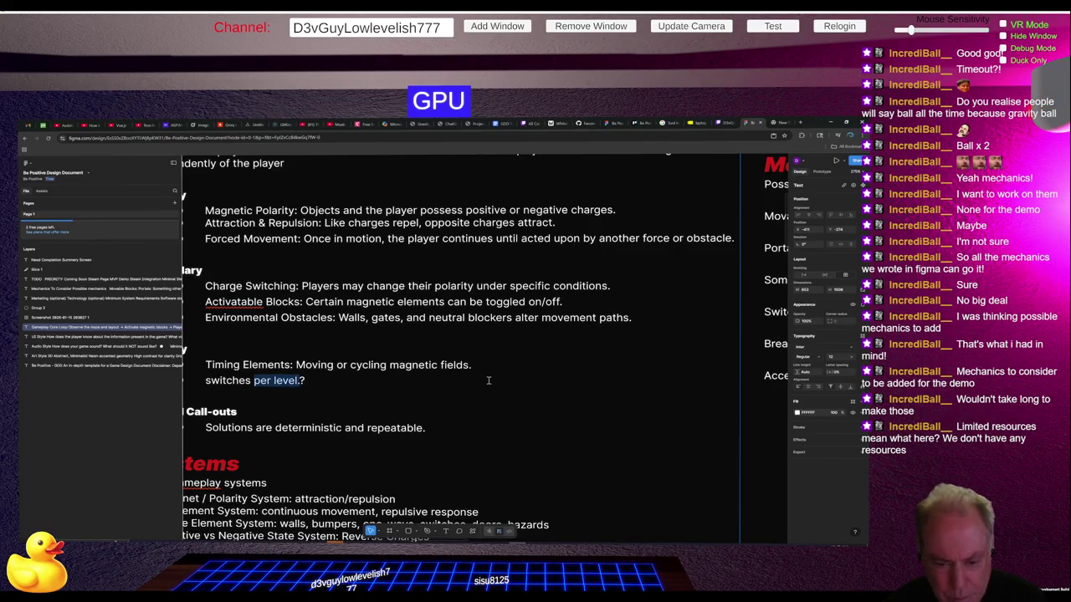
pyautogui.press('BackSpace')
pyautogui.press('BackSpace')
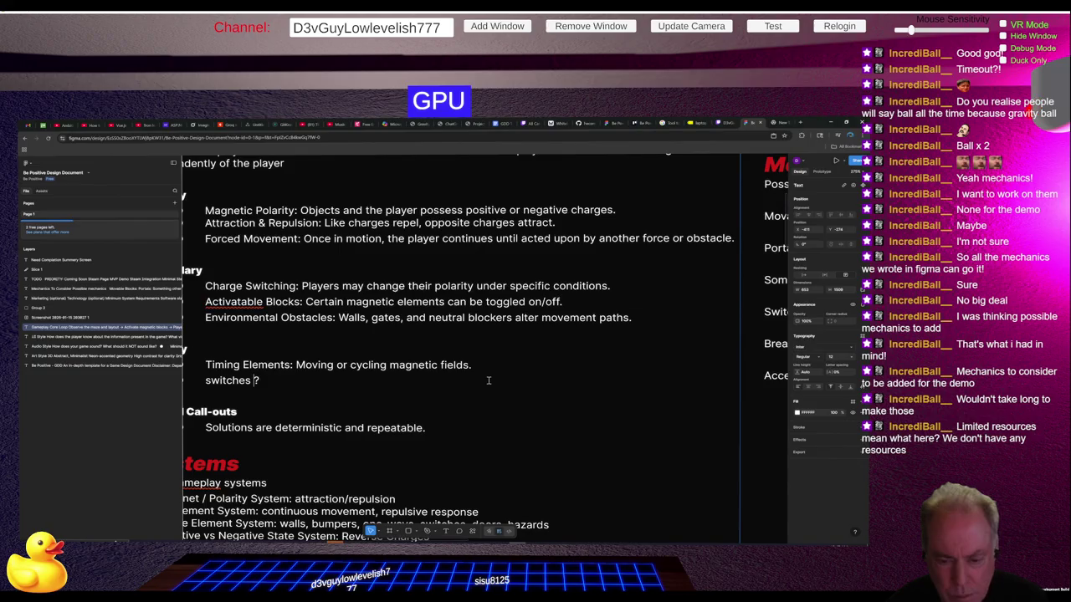
pyautogui.keyDown('ctrl'); pyautogui.scroll(-2, 535, 393); pyautogui.keyUp('ctrl')
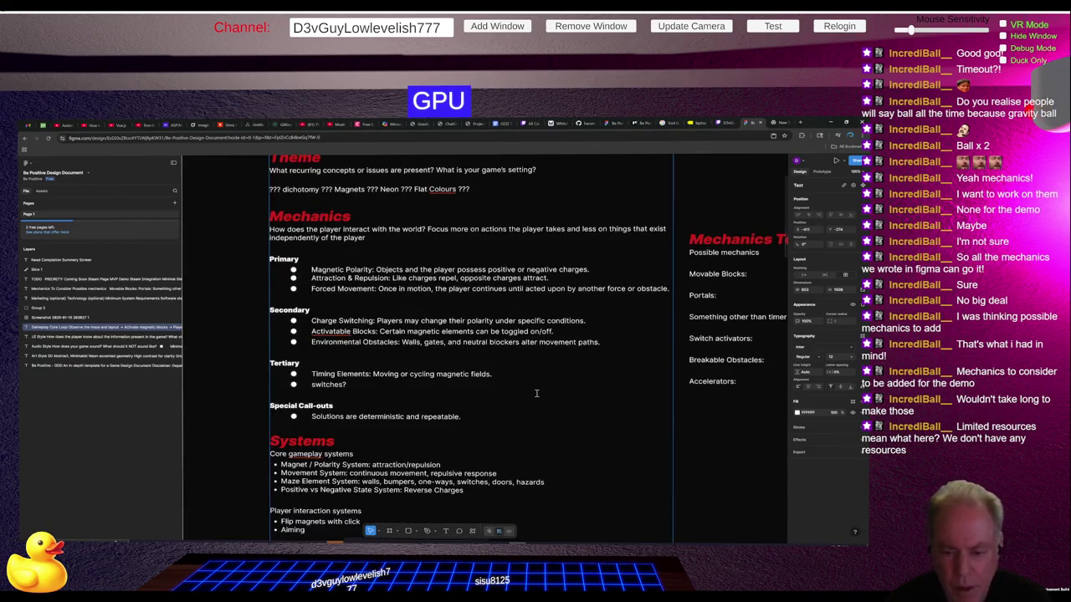
pyautogui.press('BackSpace')
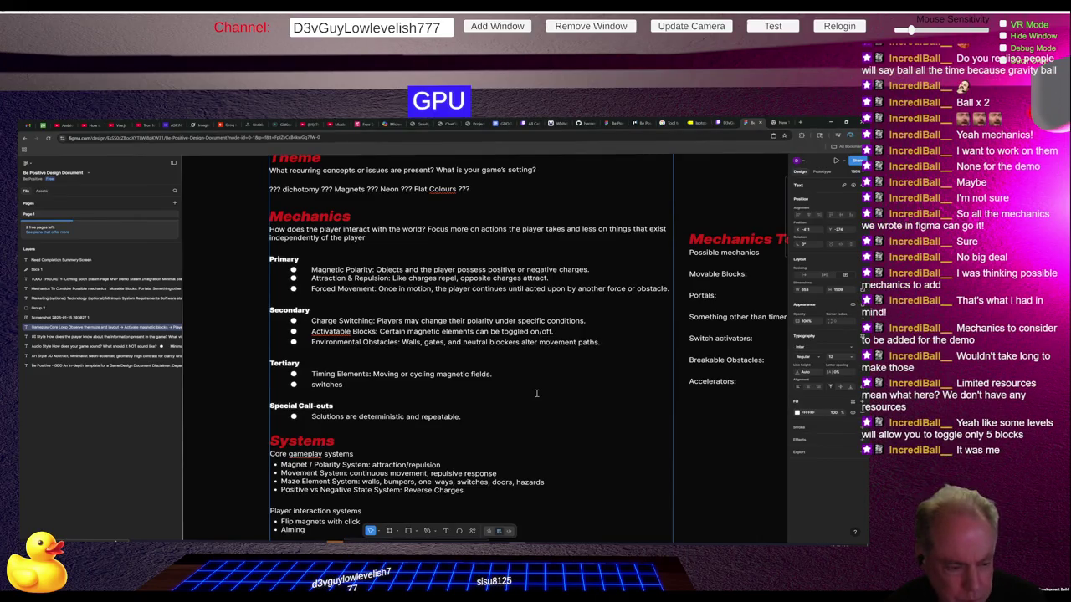
pyautogui.write('per level?')
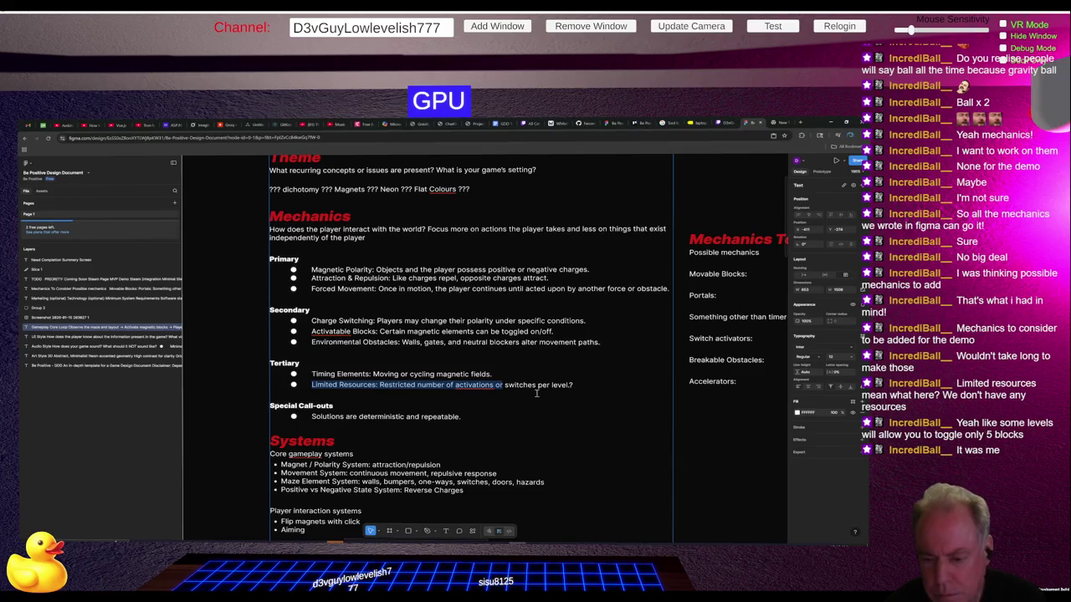
# Step: Rename 'Limited Resources' to 'Limited Actions', correcting the typing mistakes
pyautogui.click(536, 393)
pyautogui.press('BackSpace')
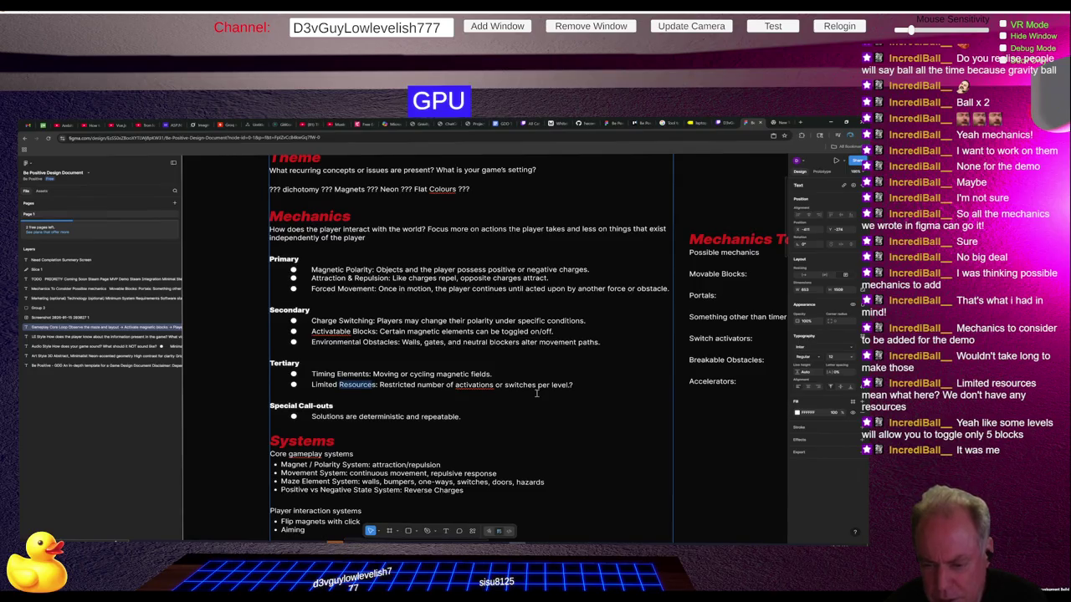
pyautogui.write('aCTONs')
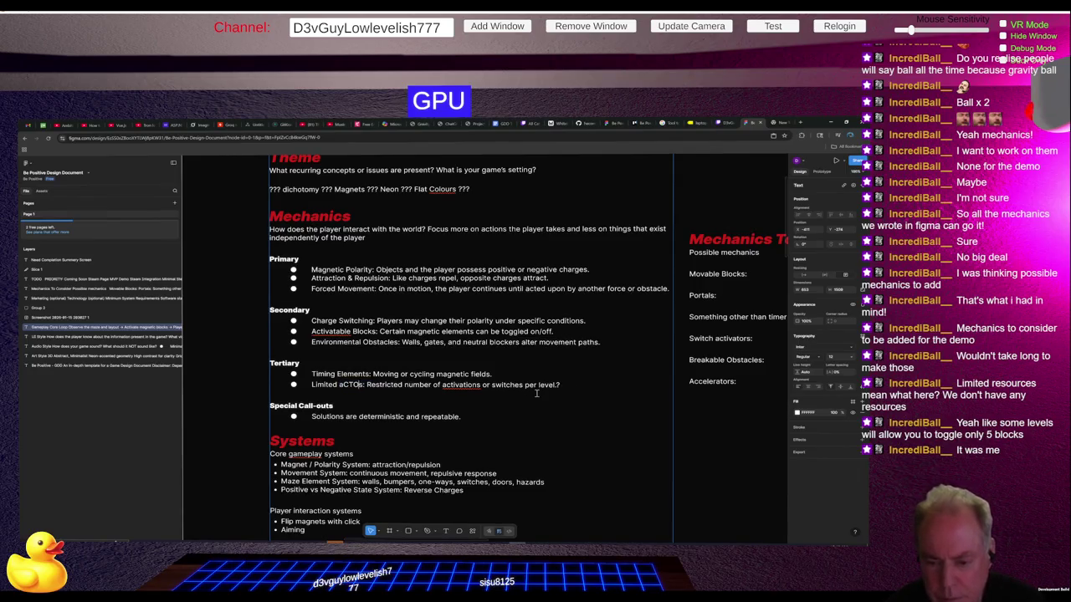
pyautogui.press('capslock')
pyautogui.press('BackSpace')
pyautogui.press('BackSpace')
pyautogui.press('BackSpace')
pyautogui.write('ction')
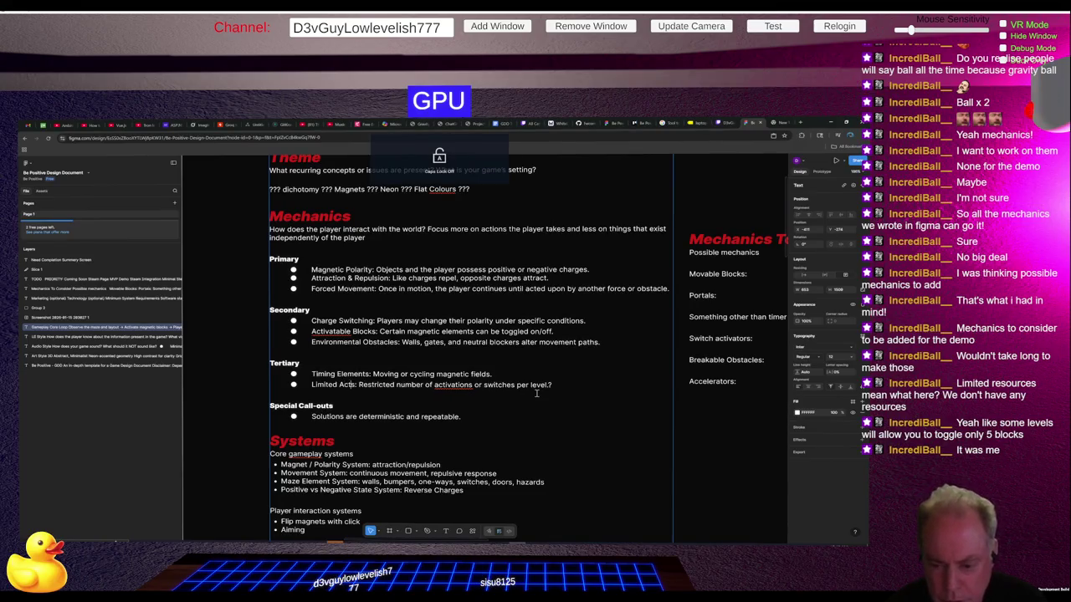
pyautogui.press('BackSpace')
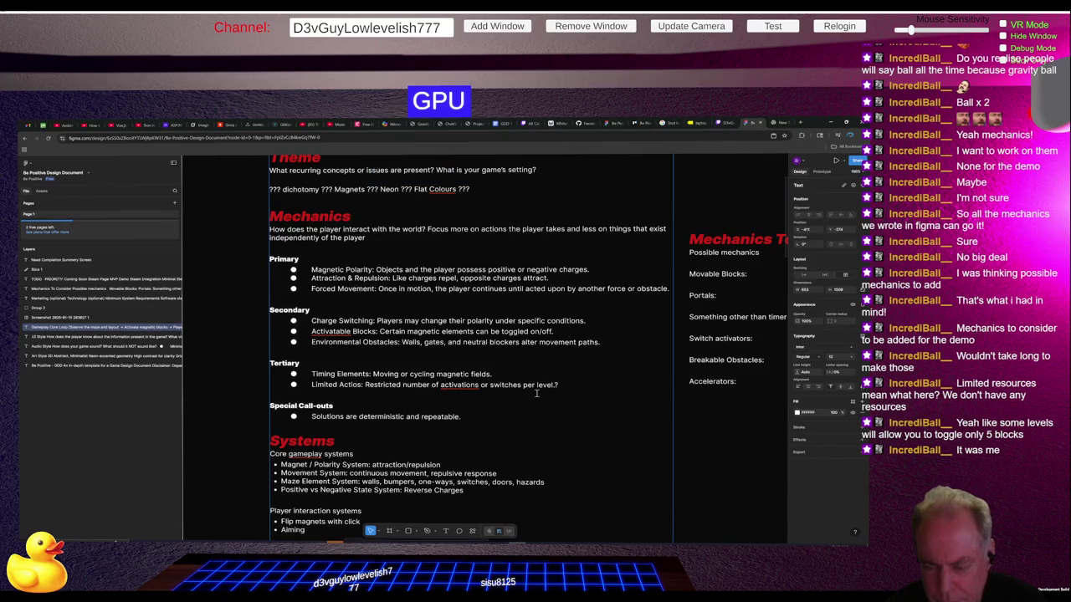
pyautogui.write('ns')
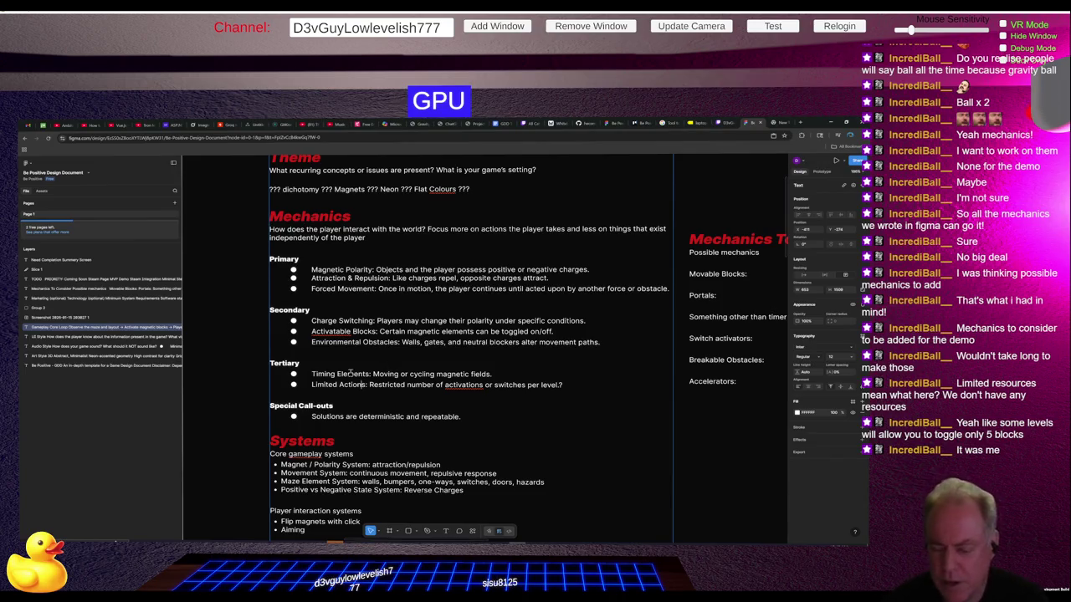
pyautogui.press('Escape')
# Step: Delete the 'Possible mechanics' line under the Mechanics To Consider title
pyautogui.hscroll(5, 590, 362)
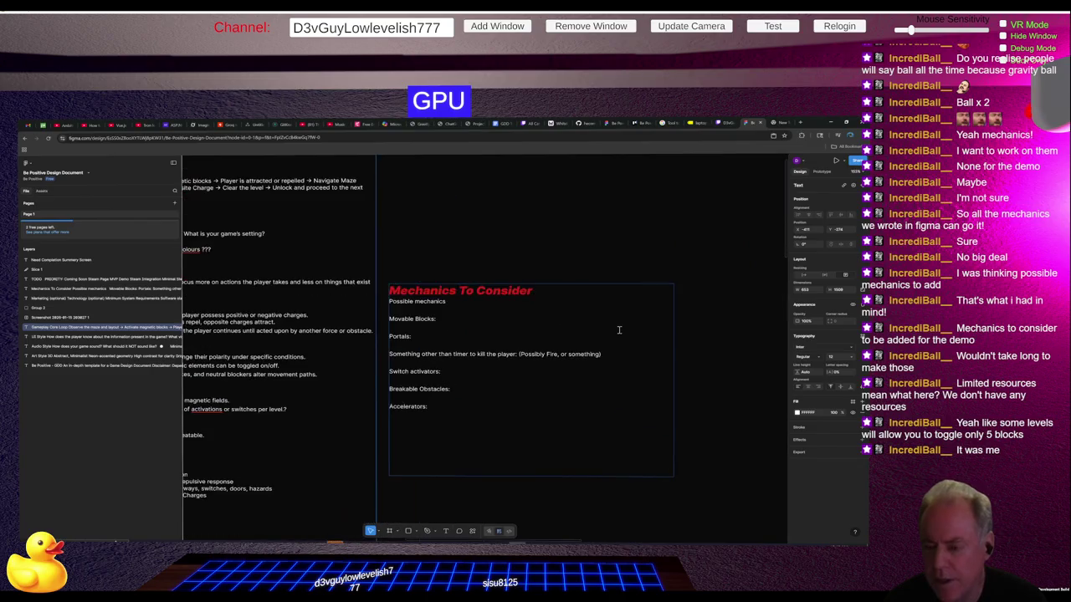
pyautogui.scroll(2, 590, 361)
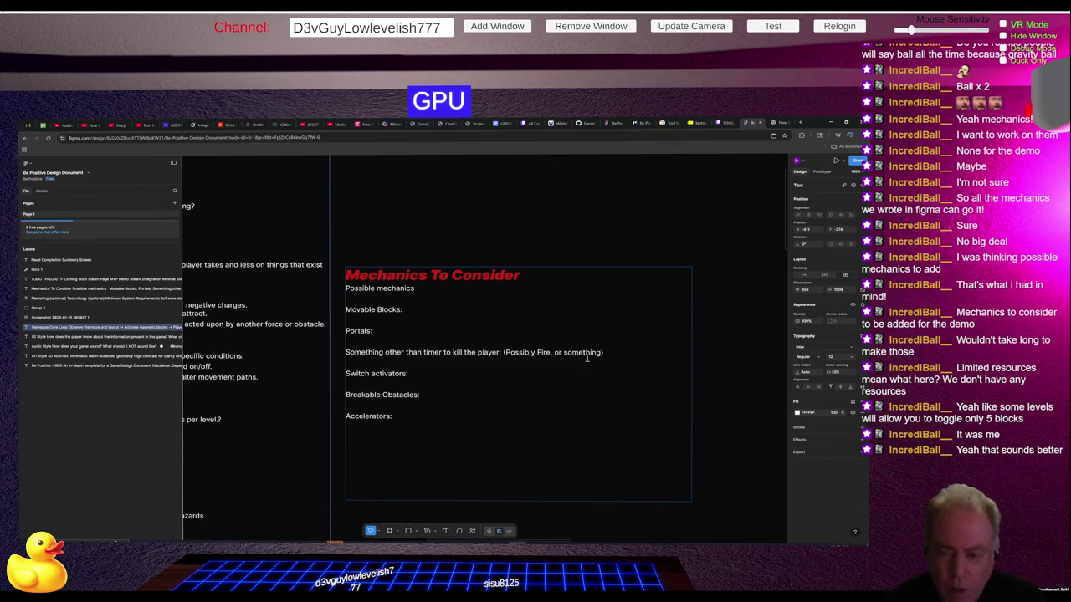
pyautogui.scroll(3, 467, 336)
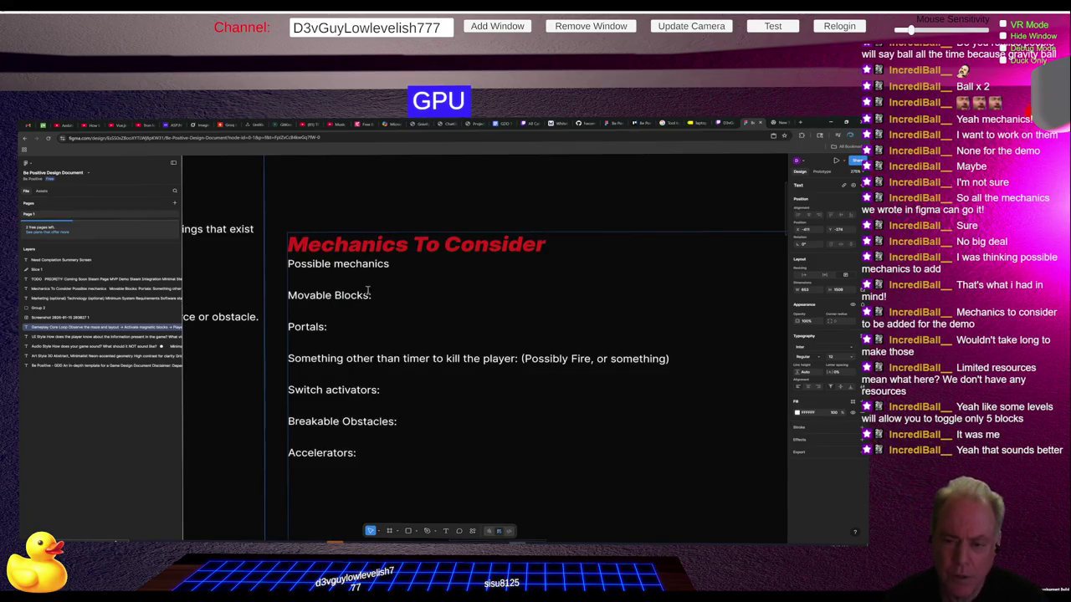
pyautogui.moveTo(391, 264); pyautogui.dragTo(283, 267)
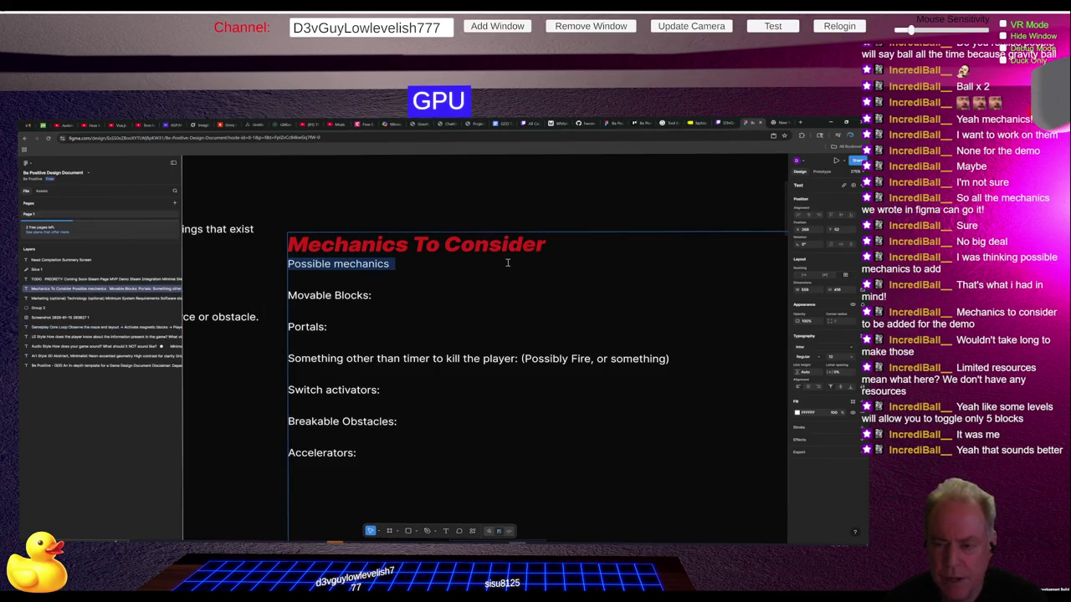
pyautogui.press('BackSpace')
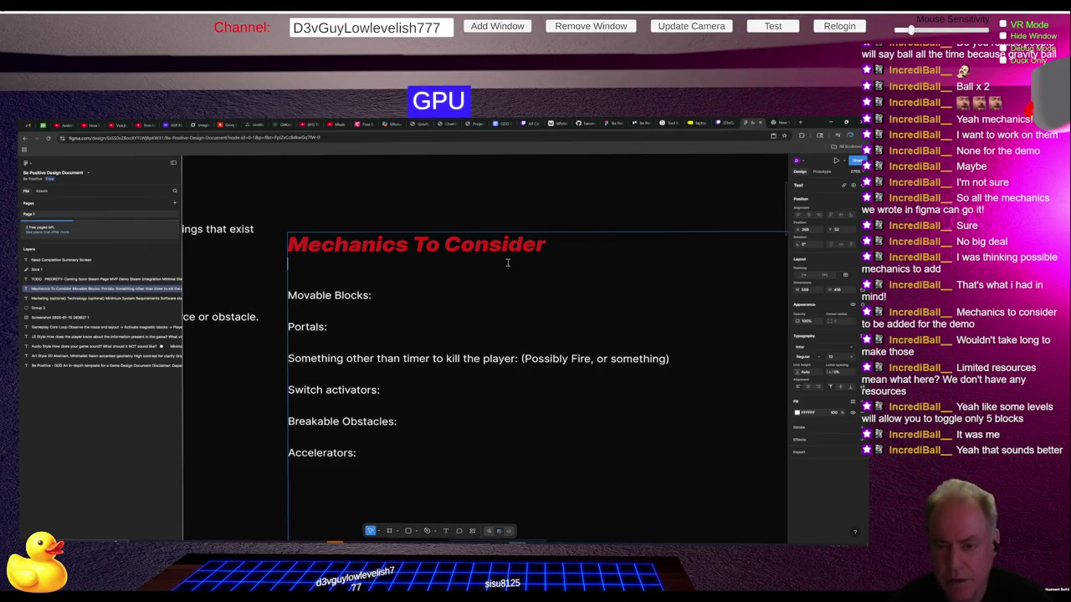
pyautogui.press('BackSpace')
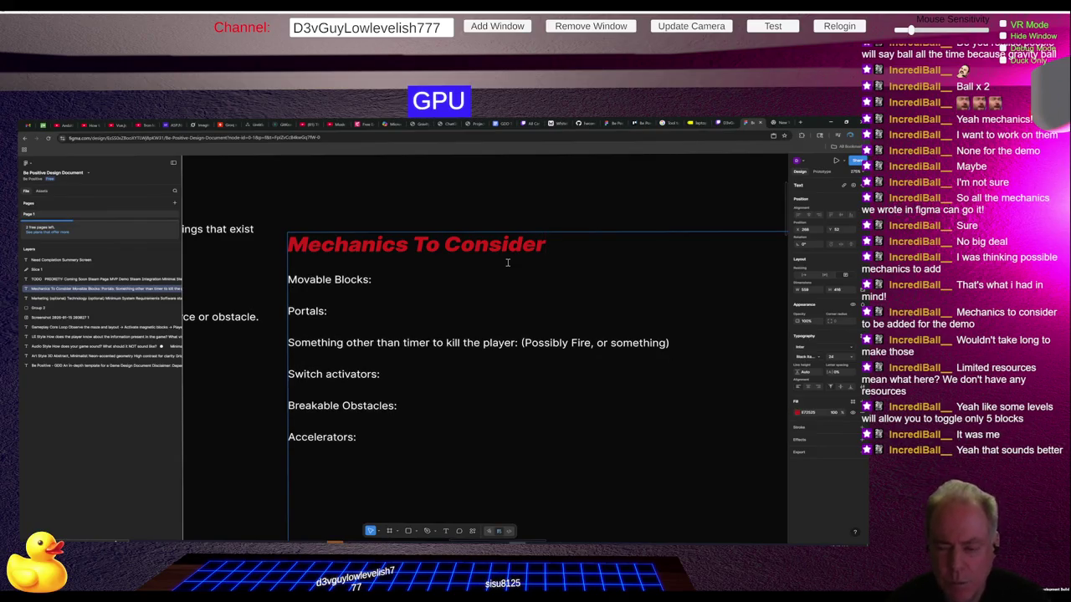
# Step: Move the 'Portals:' line to the end of the list after 'Accelerators:'
pyautogui.press('Down')
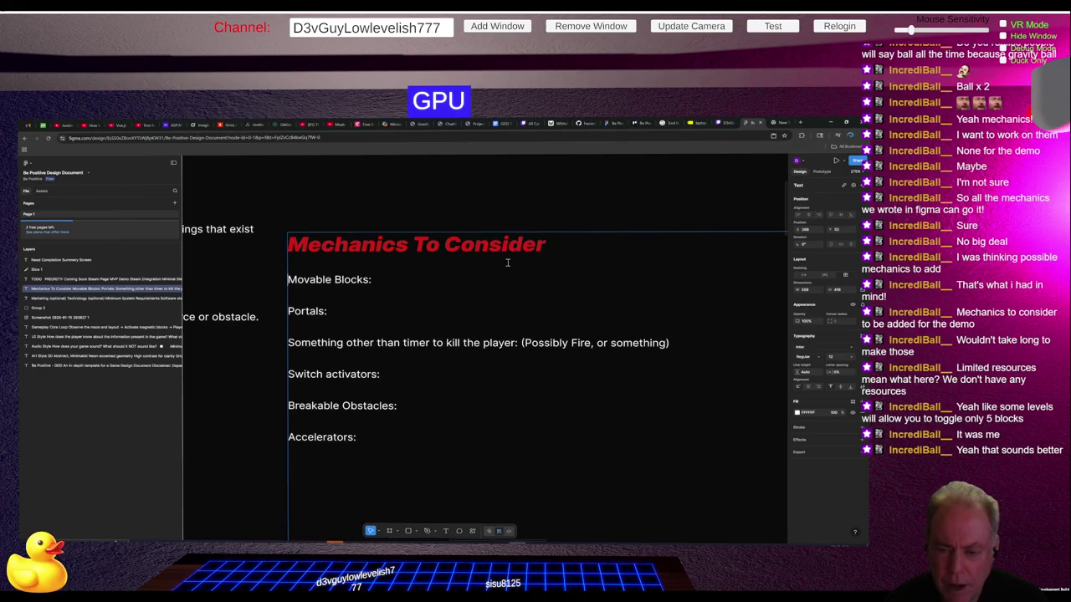
pyautogui.press('Down')
pyautogui.press('Down')
pyautogui.press('Down')
pyautogui.press('Down')
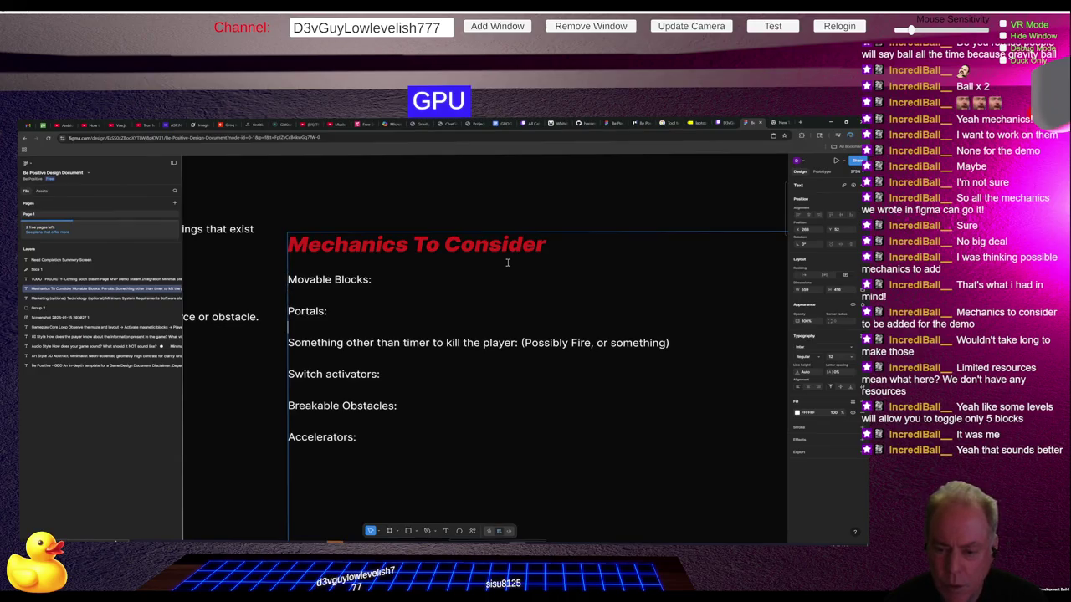
pyautogui.press('Down')
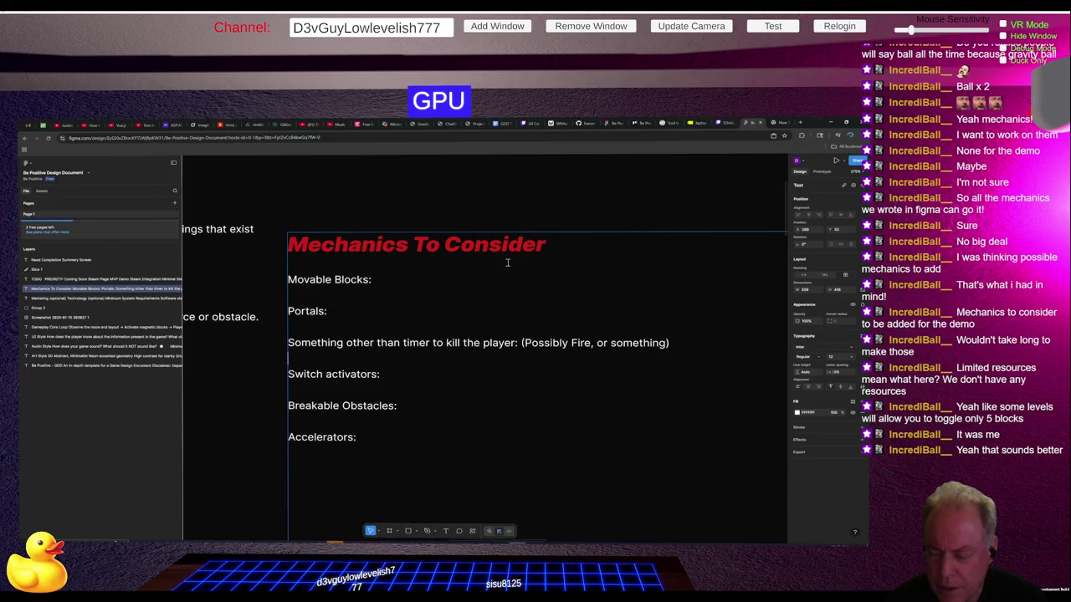
pyautogui.press('Up')
pyautogui.press('Up')
pyautogui.press('Up')
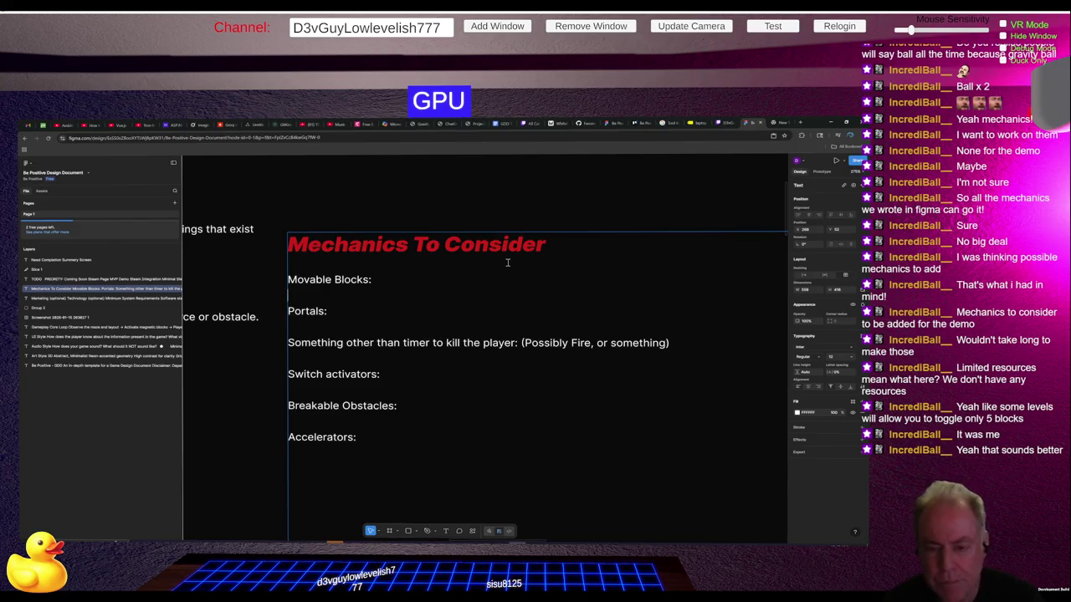
pyautogui.press('Down')
pyautogui.hotkey('shift', 'End')
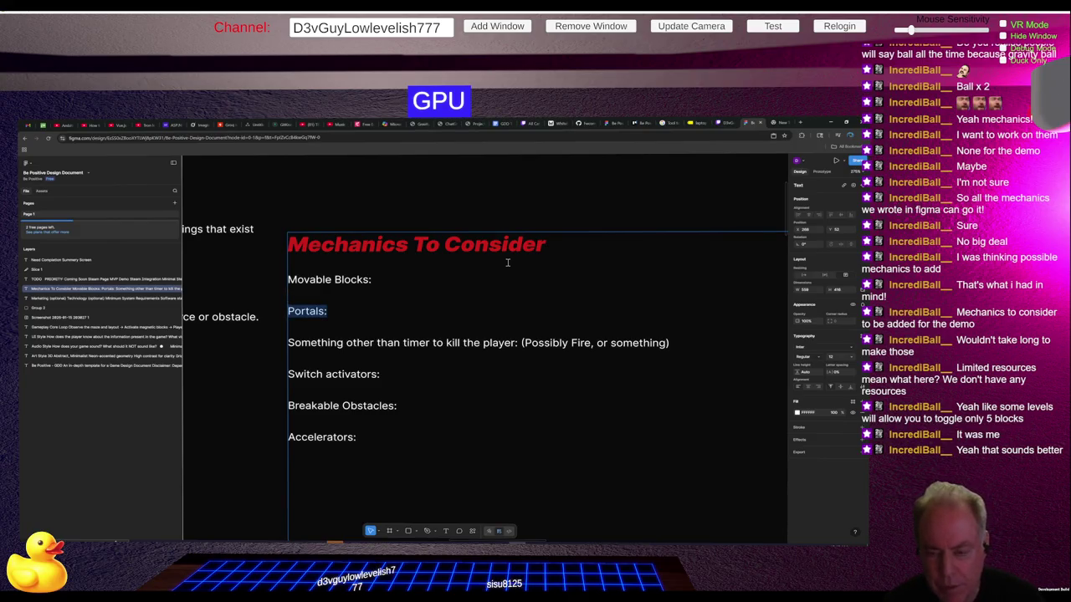
pyautogui.press('Delete')
pyautogui.press('Delete')
pyautogui.press('Delete')
pyautogui.press('Down')
pyautogui.press('Down')
pyautogui.press('Down')
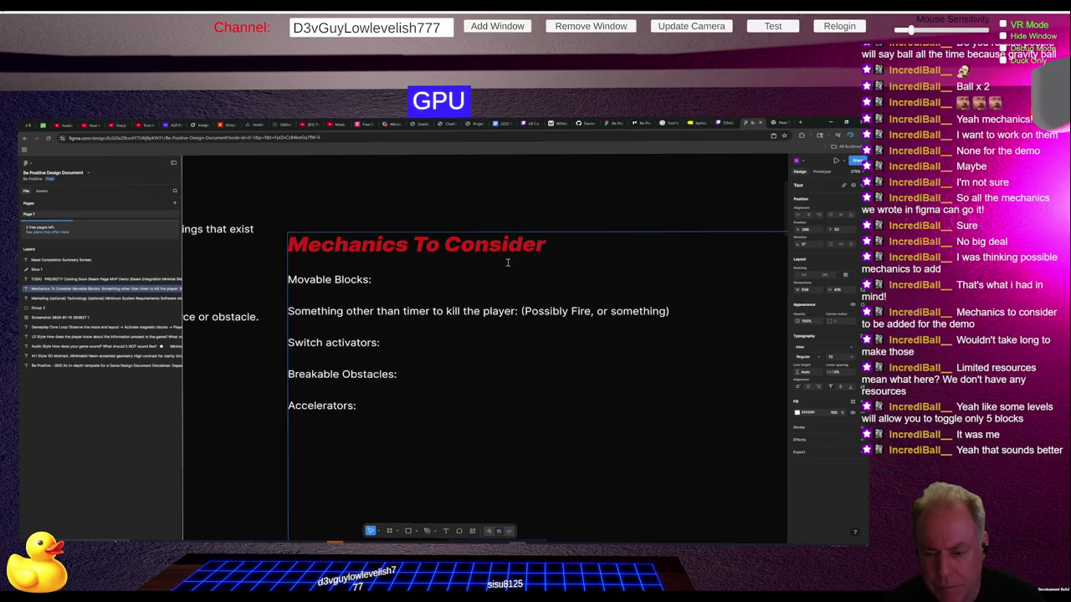
pyautogui.write('Portals:')
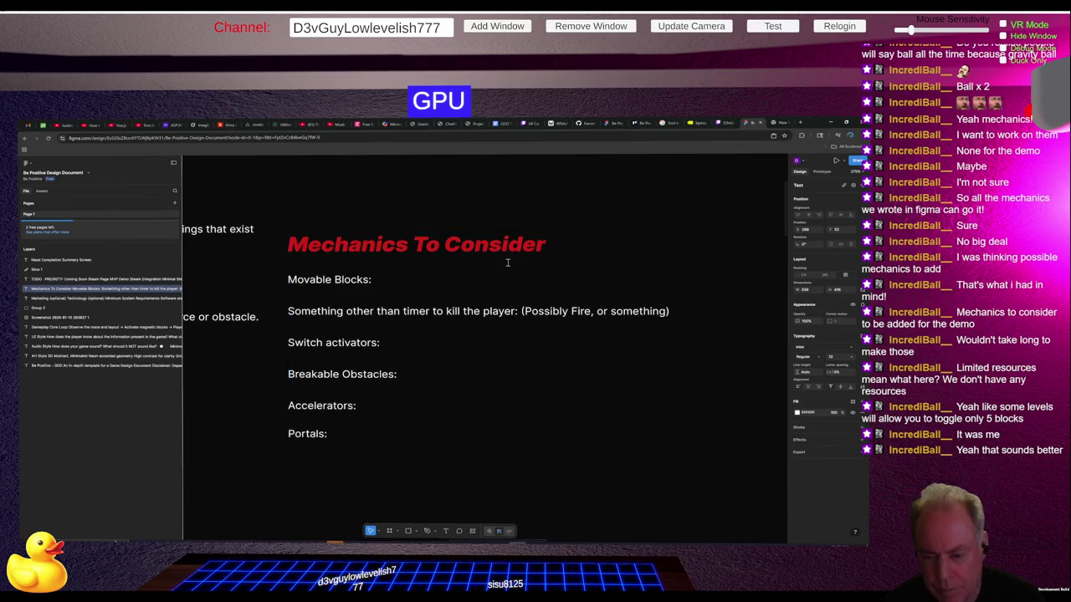
pyautogui.press('Return')
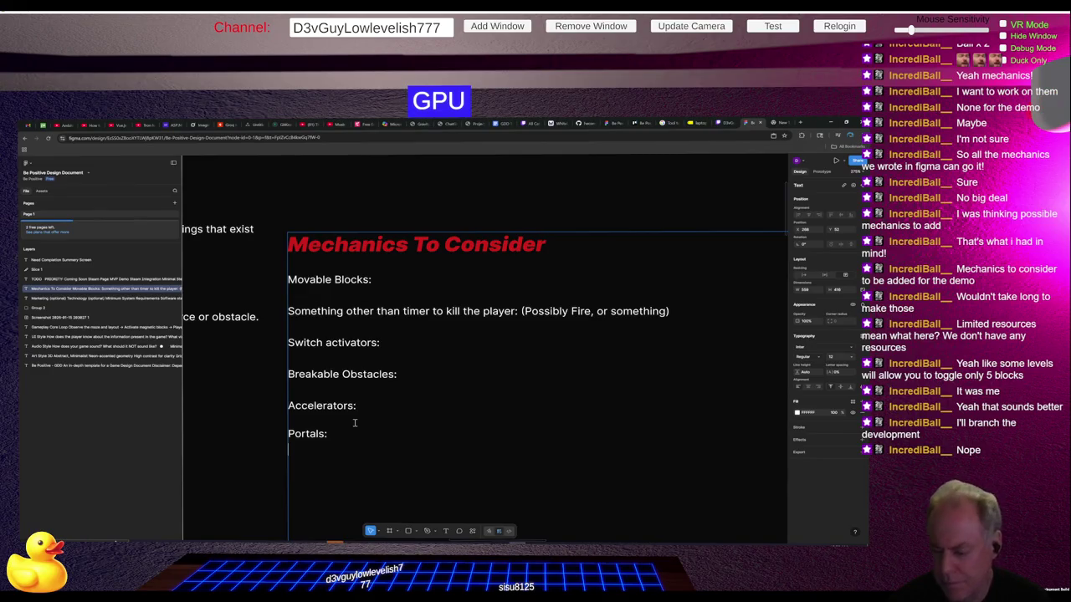
# Step: Switch from Figma to the Unity editor showing the Bootstrap scene
pyautogui.hotkey('alt', 'Tab')
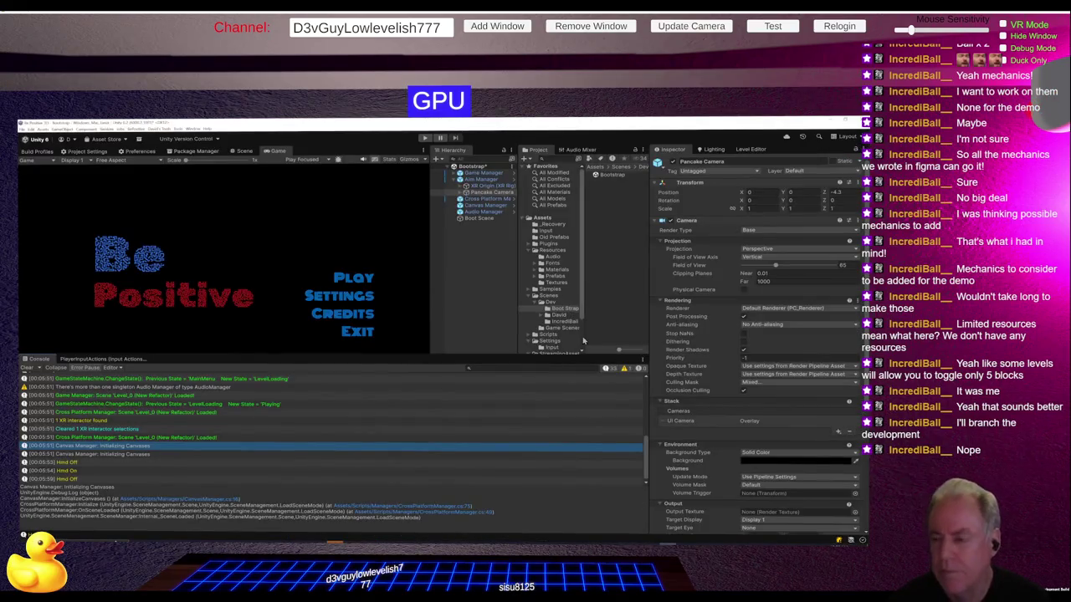
# Step: Resize the Project and Hierarchy panels and select Home (New Refactor) in Dev/David
pyautogui.moveTo(583, 299); pyautogui.dragTo(606, 300)
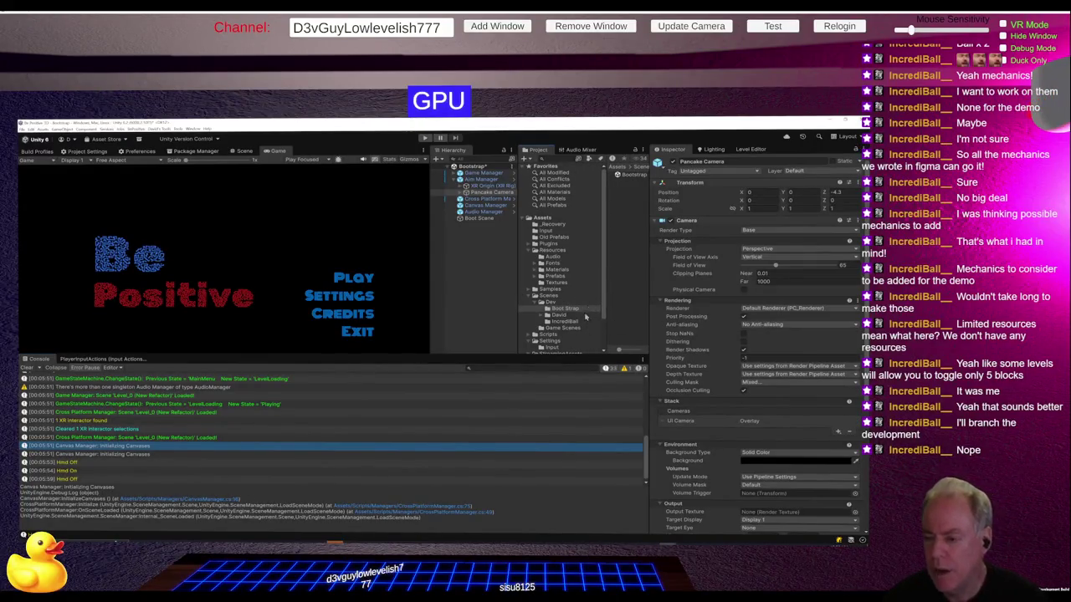
pyautogui.click(558, 314)
pyautogui.click(542, 315)
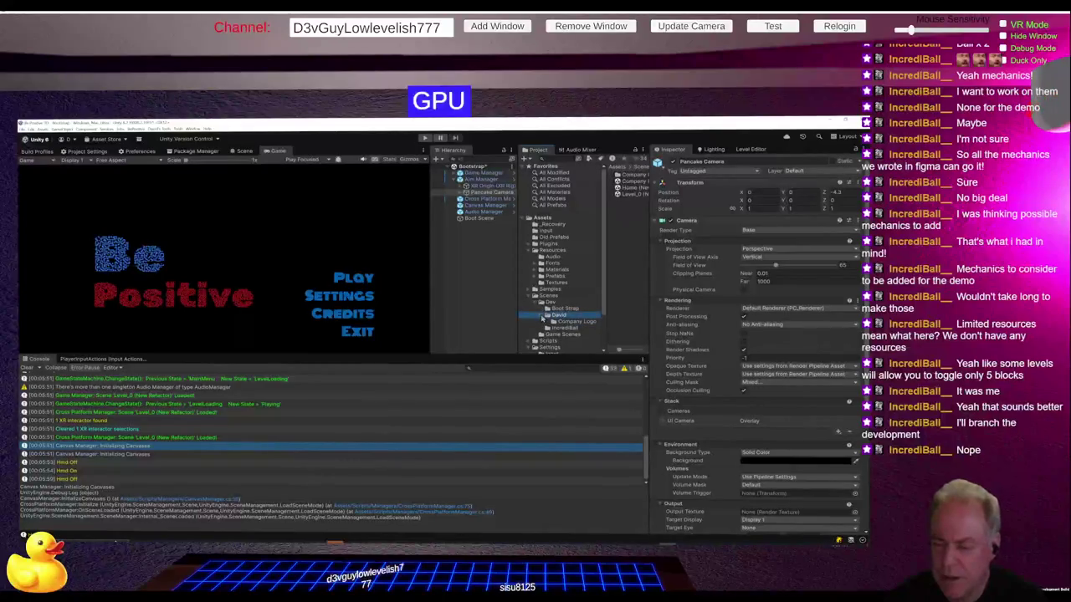
pyautogui.click(542, 315)
pyautogui.moveTo(604, 268); pyautogui.dragTo(590, 268)
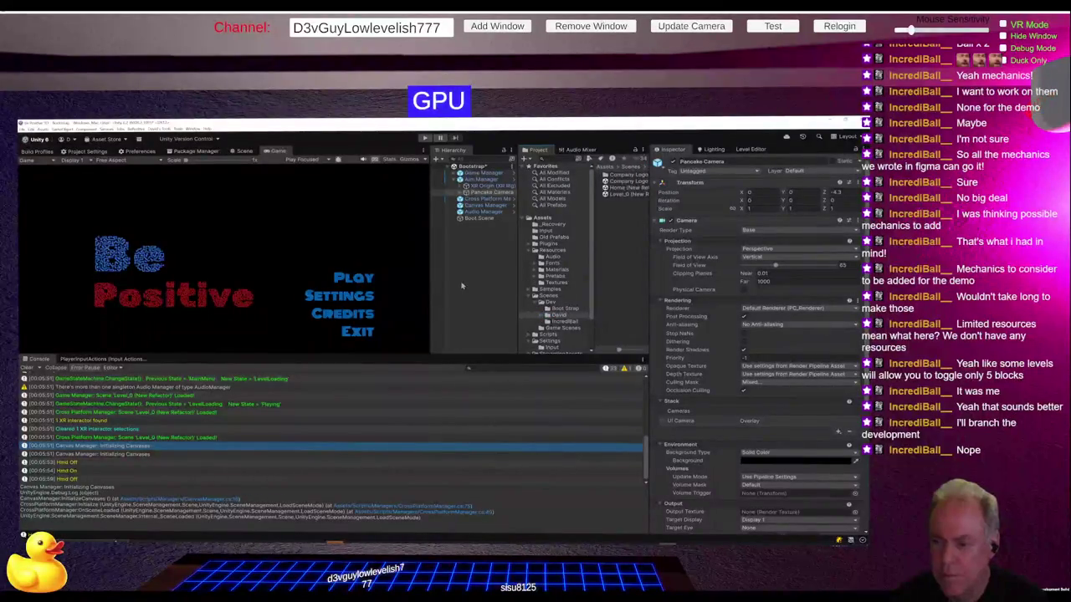
pyautogui.moveTo(430, 295); pyautogui.dragTo(391, 295)
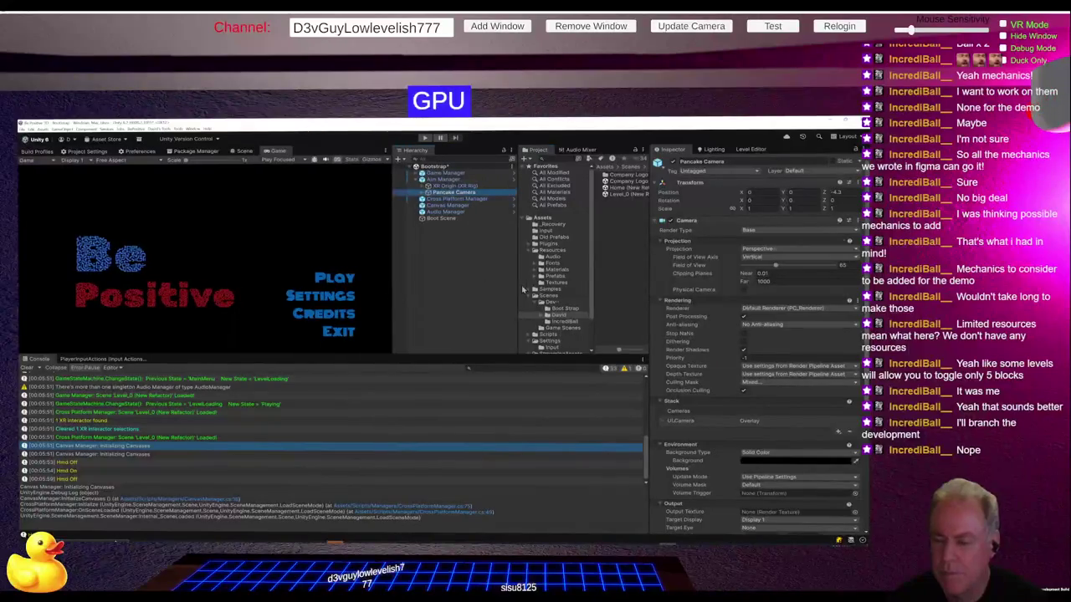
pyautogui.moveTo(518, 289); pyautogui.dragTo(493, 284)
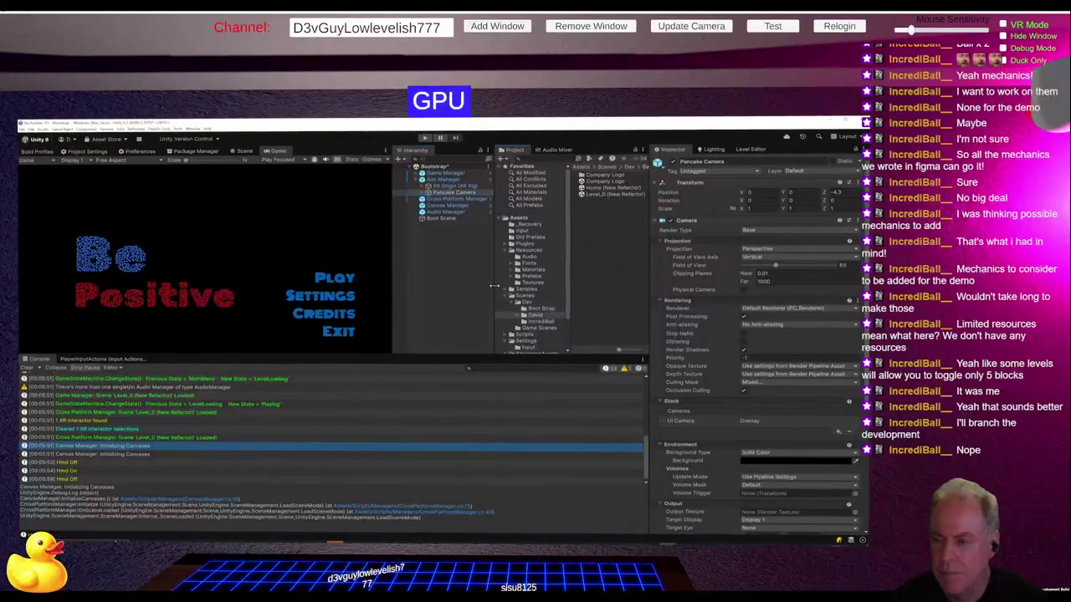
pyautogui.click(602, 189)
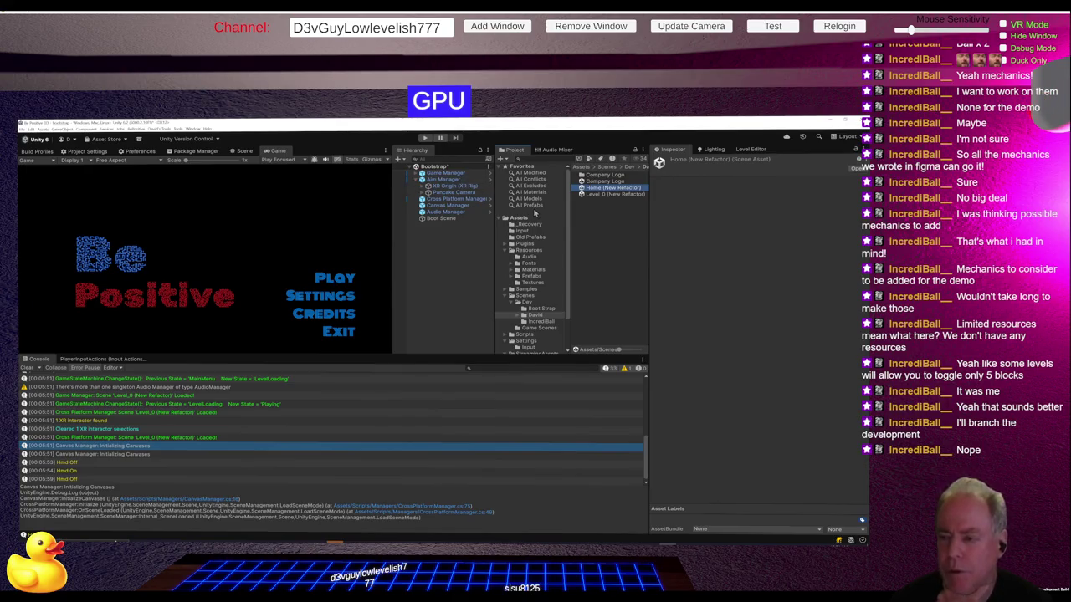
# Step: Open the Bootstrap scene from Dev/Boot Strap, saving the current scene's changes
pyautogui.click(549, 308)
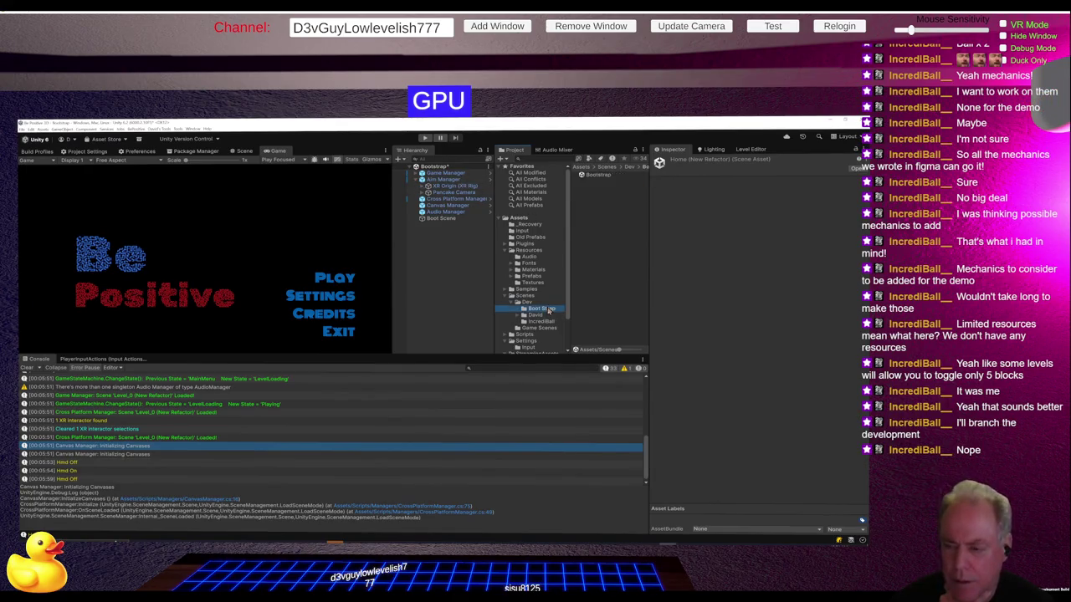
pyautogui.doubleClick(598, 178)
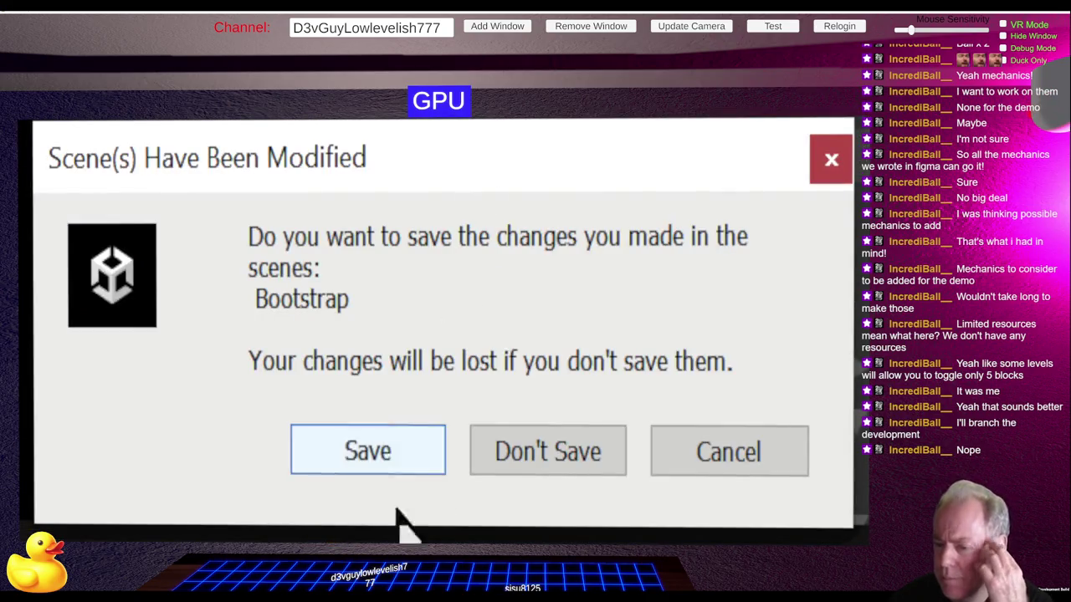
pyautogui.click(370, 444)
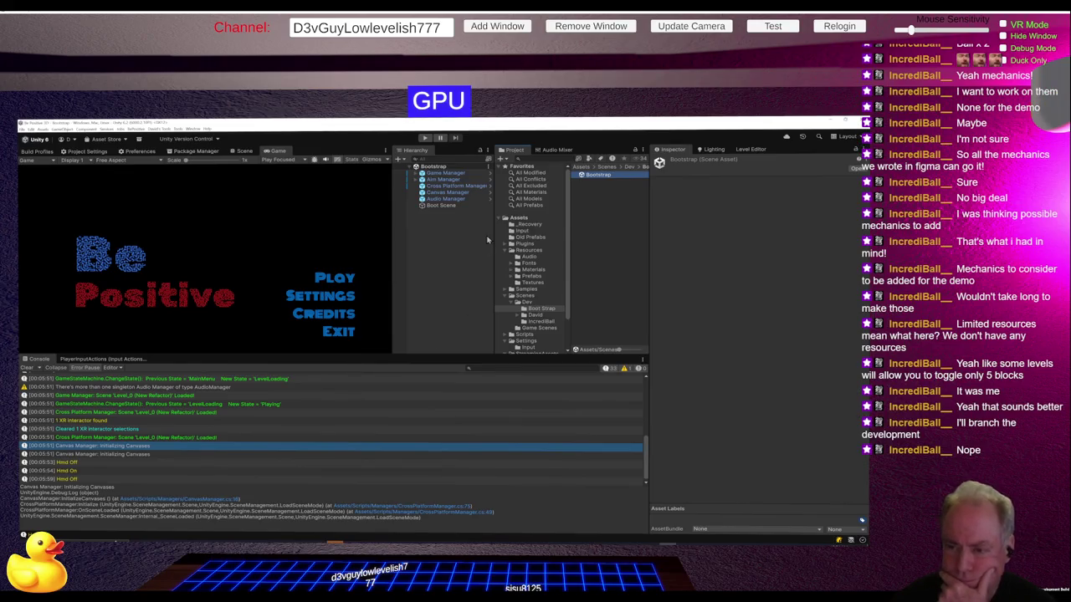
# Step: Select Game Manager and inspect its Home Scene setting, which reads 3
pyautogui.click(444, 173)
pyautogui.click(416, 173)
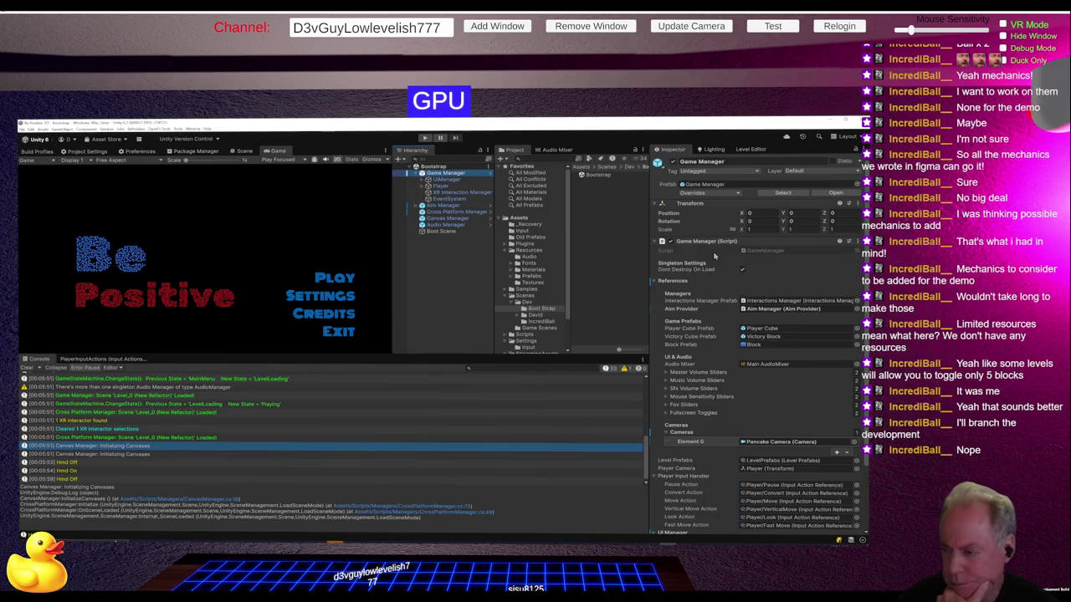
pyautogui.scroll(-3, 769, 305)
pyautogui.scroll(-1, 769, 305)
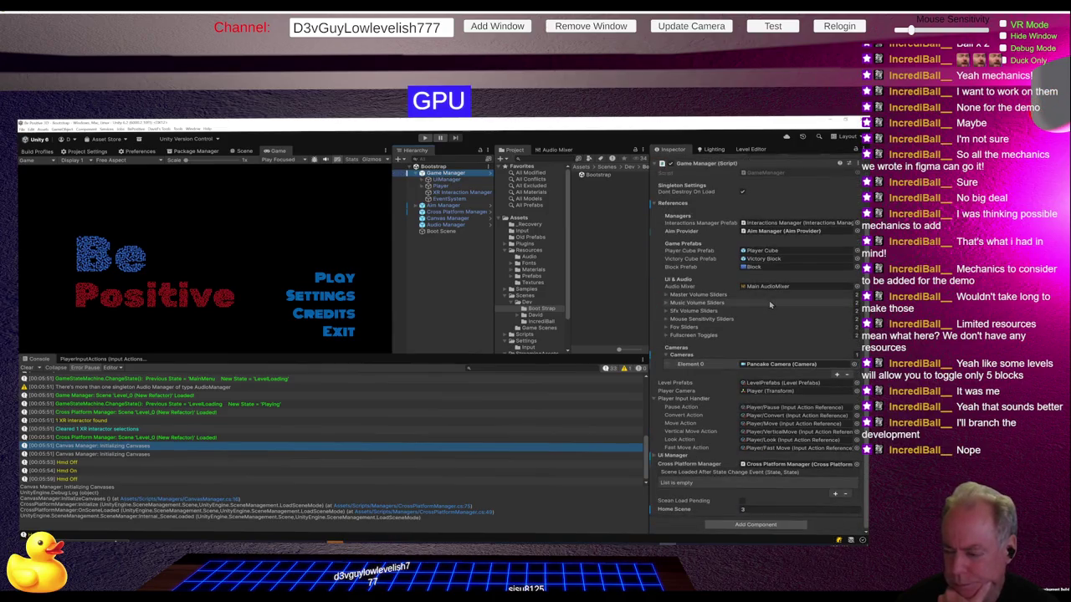
pyautogui.click(673, 514)
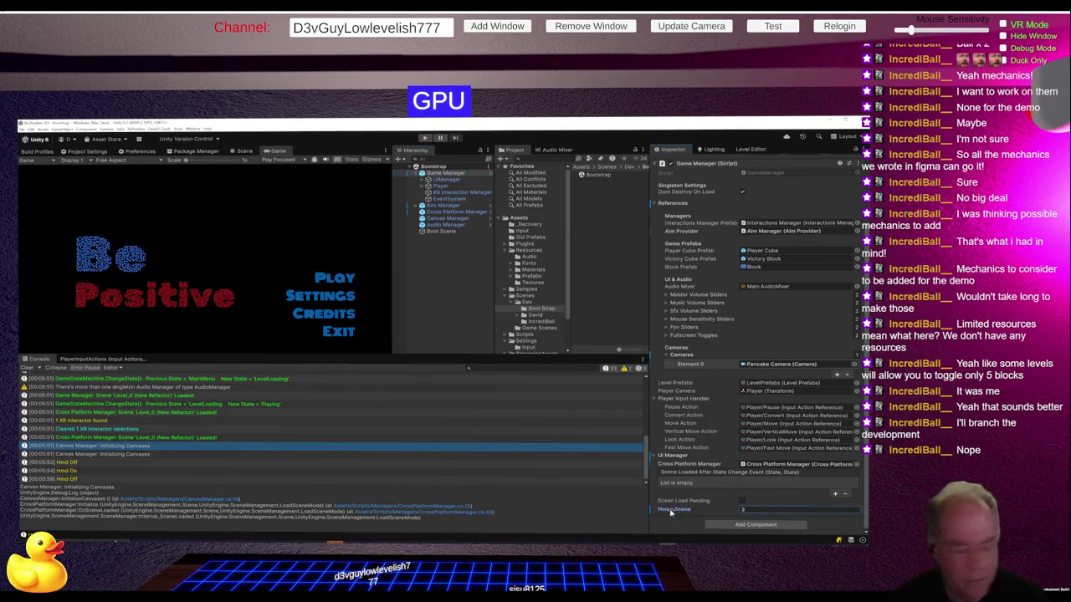
pyautogui.click(742, 509)
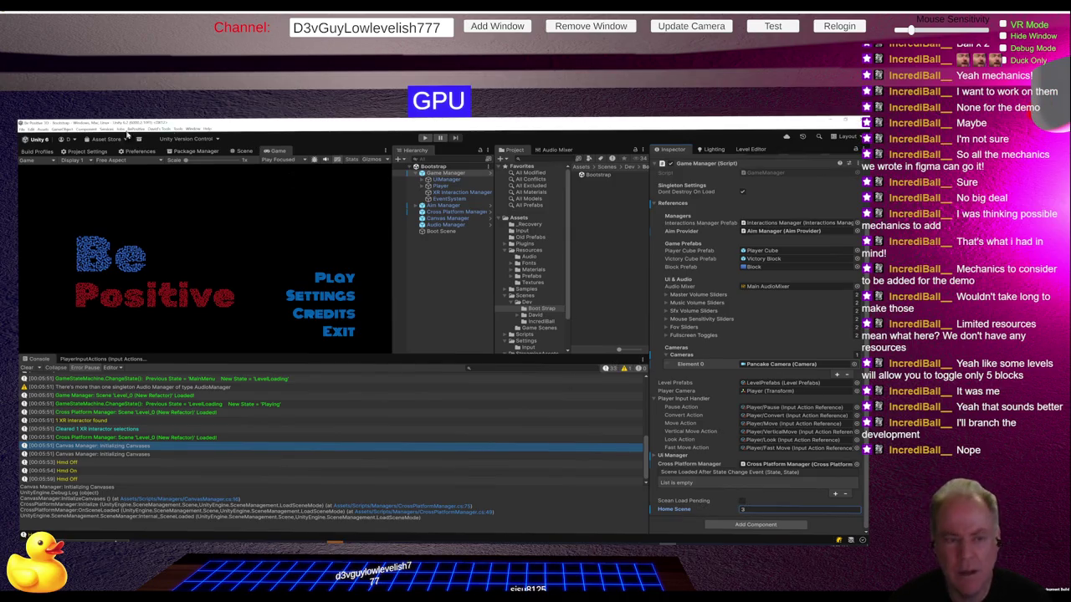
pyautogui.click(38, 151)
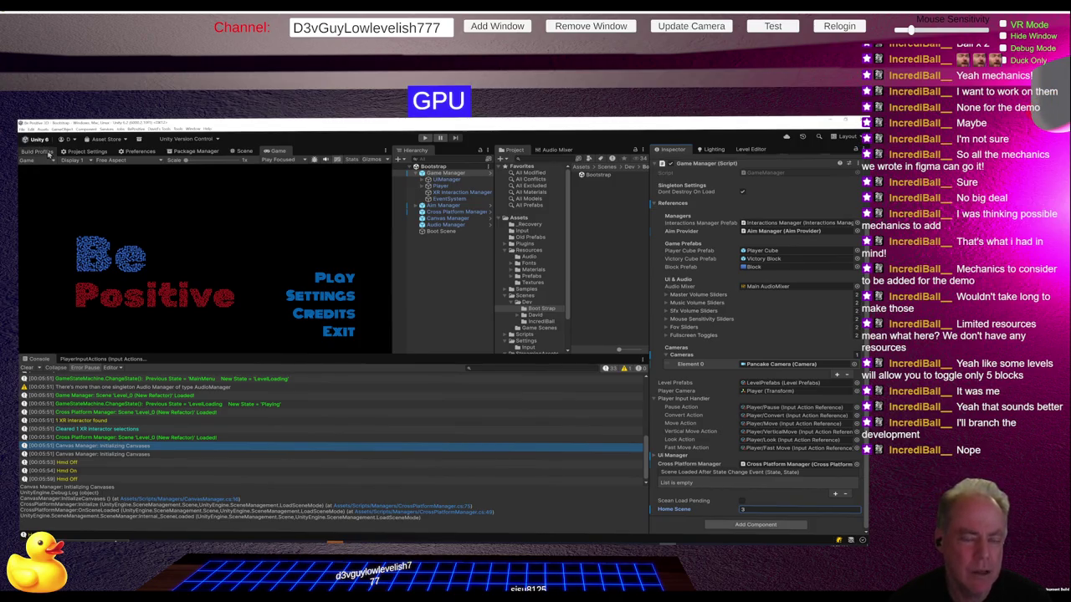
# Step: In the Build Profiles Scene List, duplicate Home and Level_0 (New Refactor) from Dev/David
pyautogui.click(55, 170)
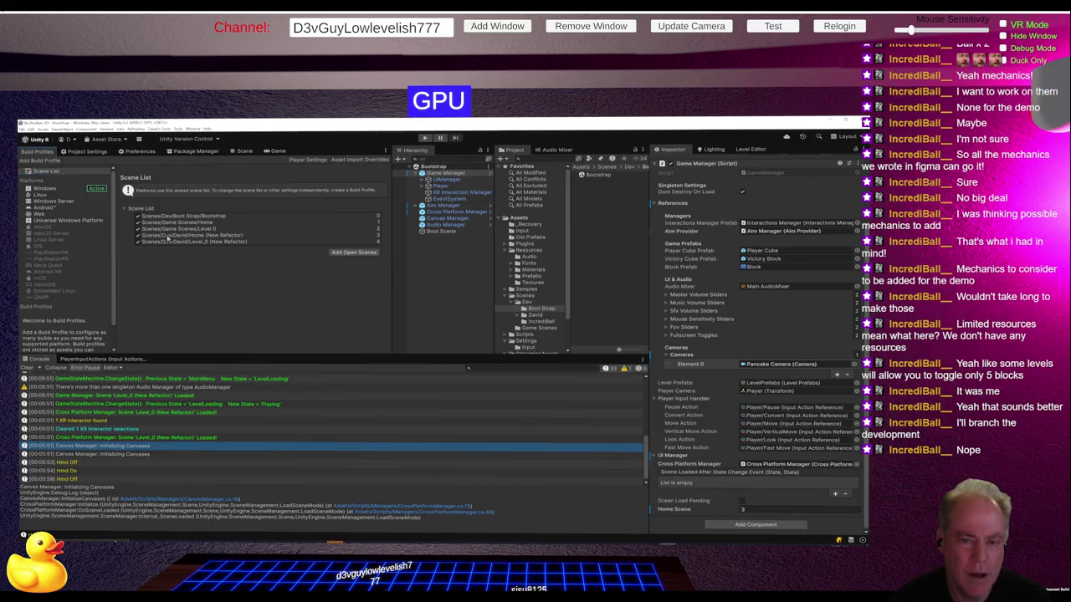
pyautogui.click(239, 236)
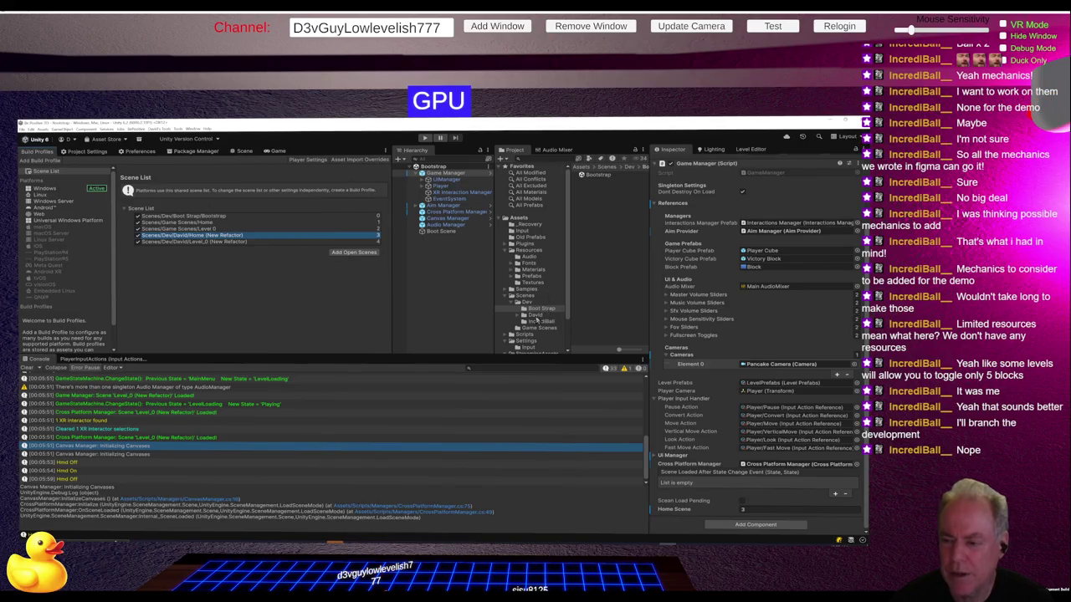
pyautogui.click(535, 315)
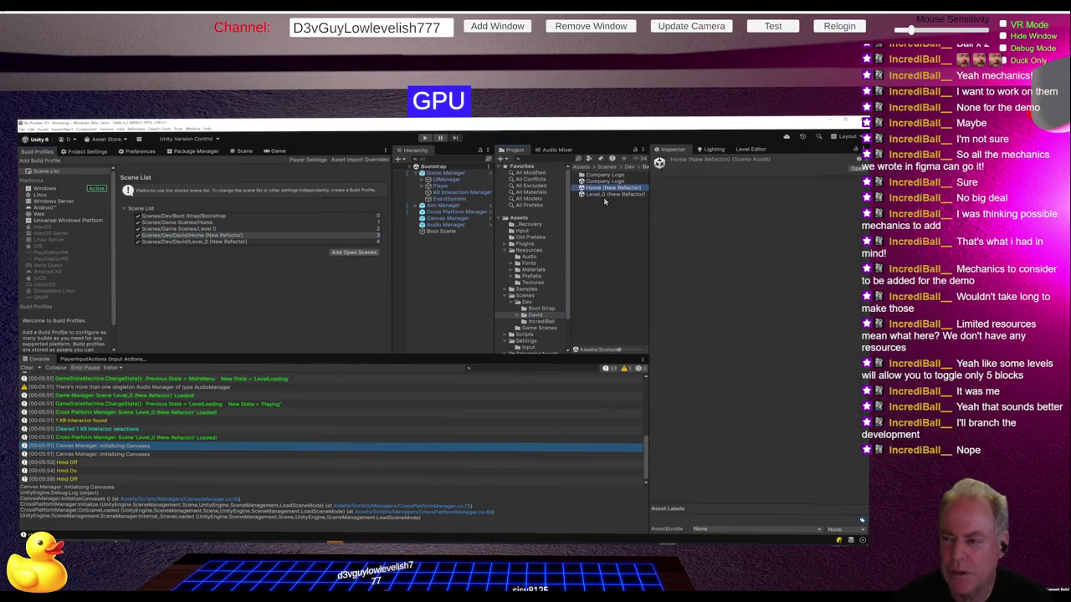
pyautogui.click(601, 194)
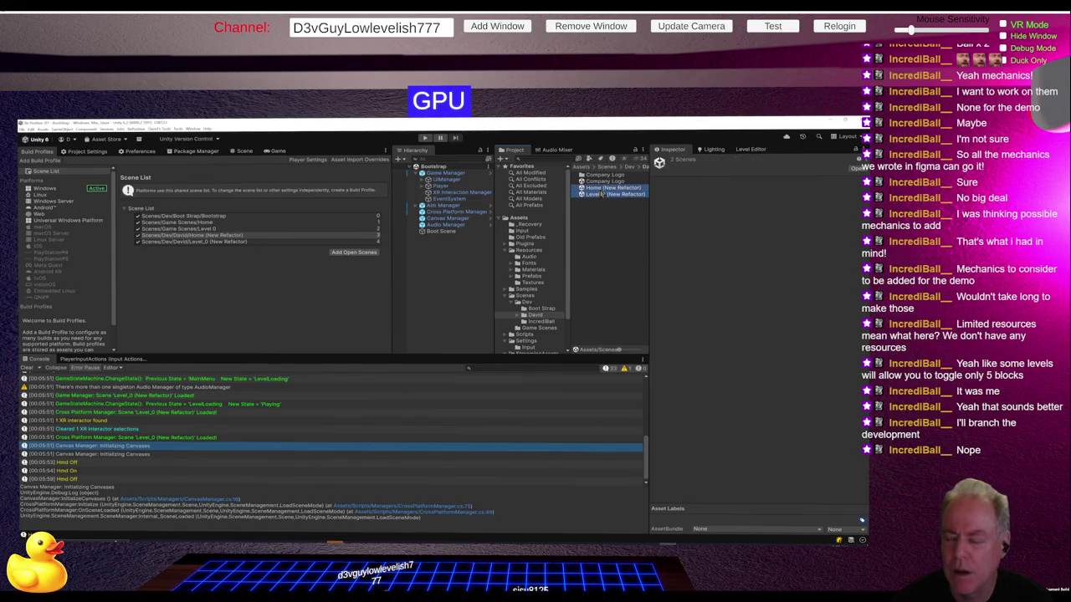
pyautogui.hotkey('ctrl', 'd')
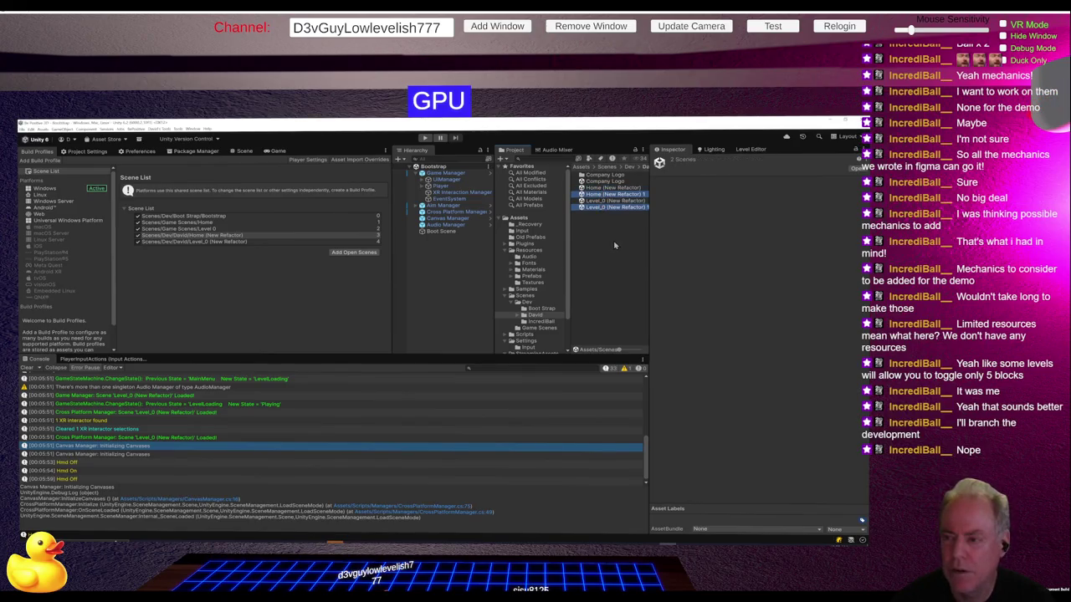
# Step: Add Home (New Refactor) 1 and Level_0 (New Refactor) 1 to the build scene list
pyautogui.click(616, 244)
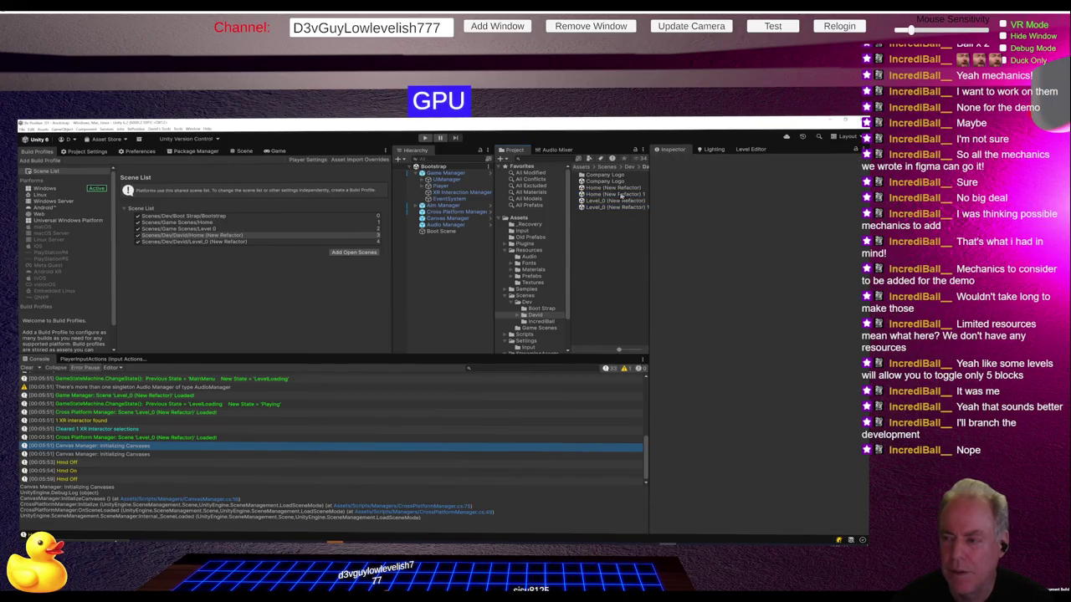
pyautogui.click(290, 285)
pyautogui.moveTo(287, 282); pyautogui.dragTo(264, 250)
pyautogui.moveTo(617, 209); pyautogui.dragTo(292, 255)
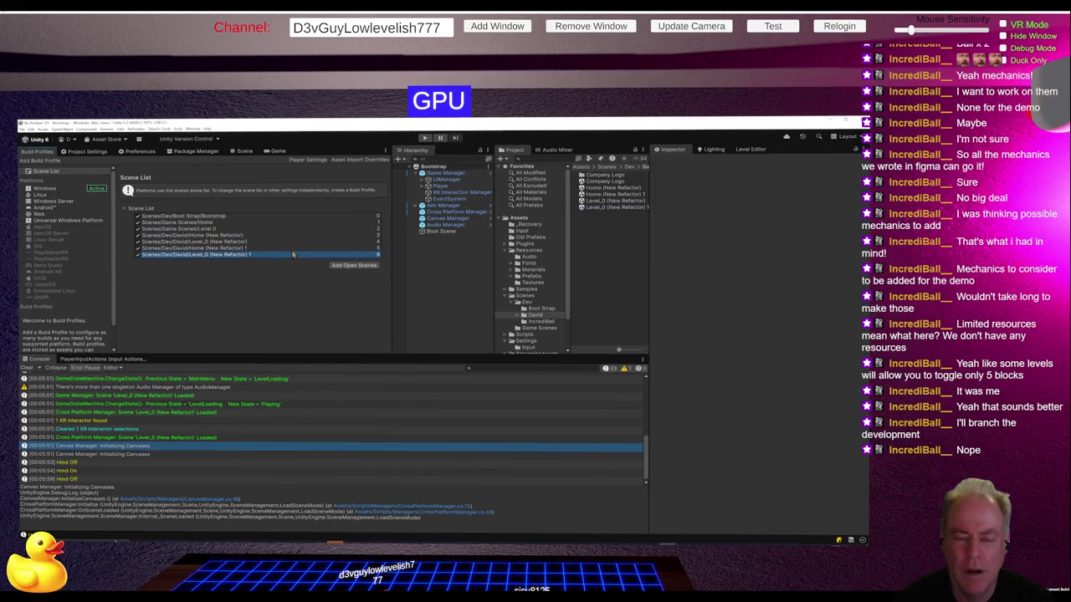
pyautogui.click(251, 249)
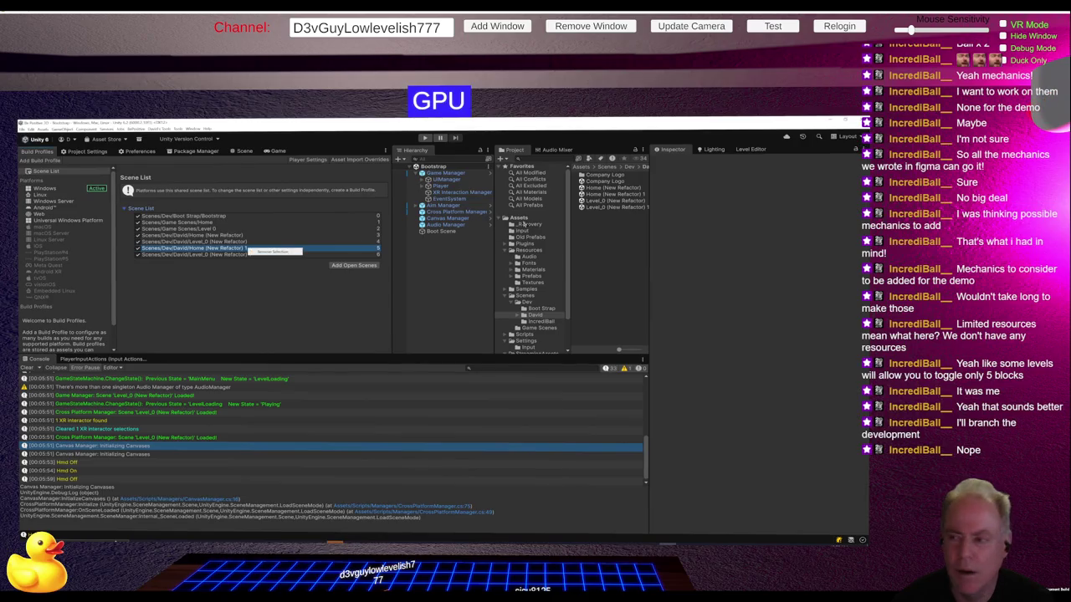
# Step: Select the duplicated Home scene asset to start renaming it
pyautogui.click(619, 195)
pyautogui.click(620, 196)
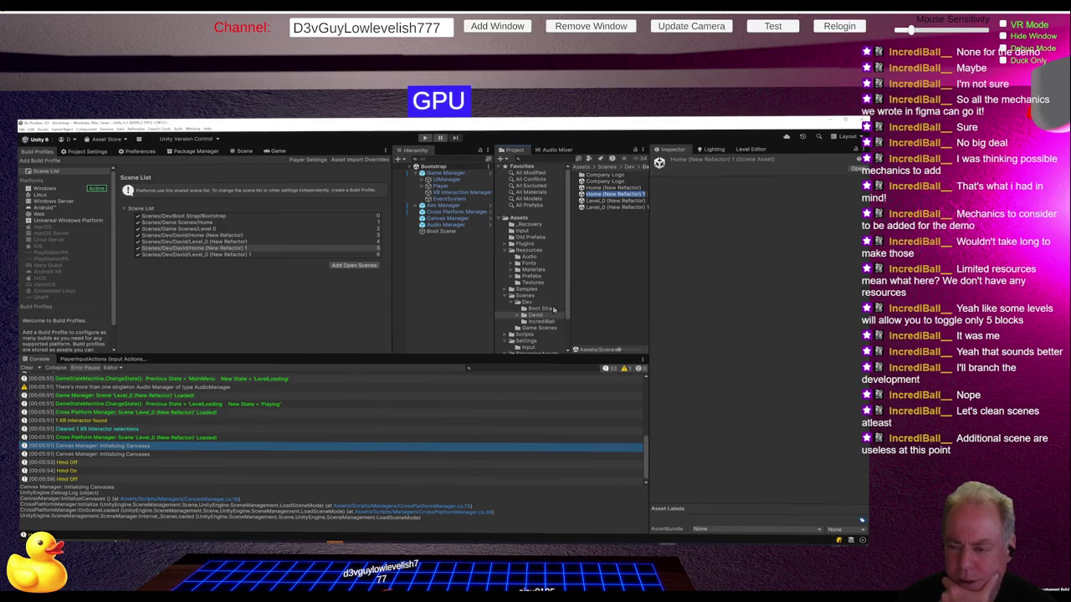
pyautogui.click(542, 305)
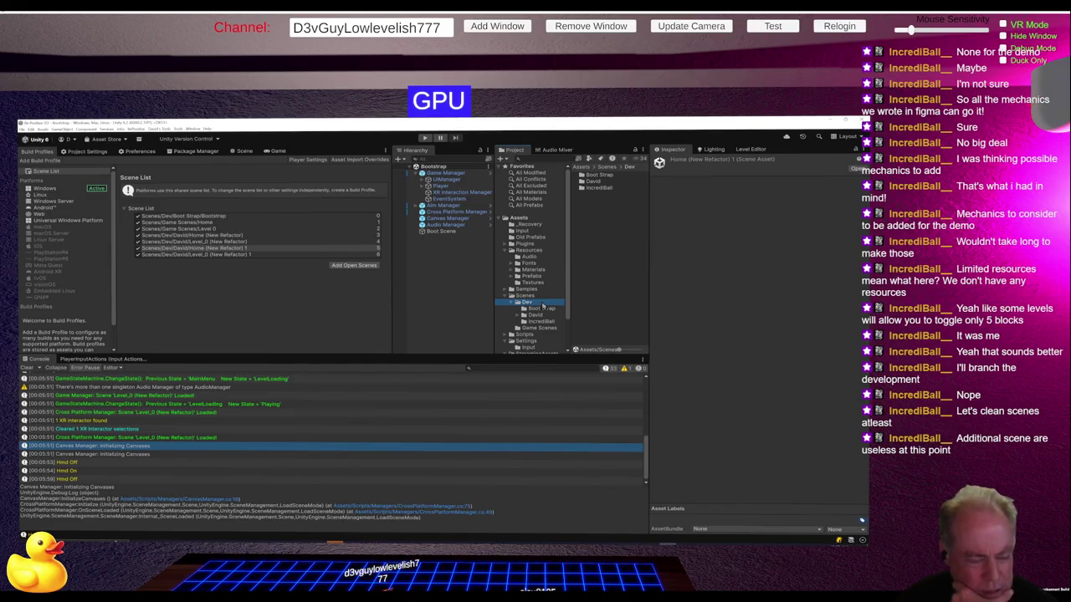
# Step: Rename Home (New Refactor) 1 in Dev/David with an '(Incrediba' IncrediBall suffix
pyautogui.click(599, 188)
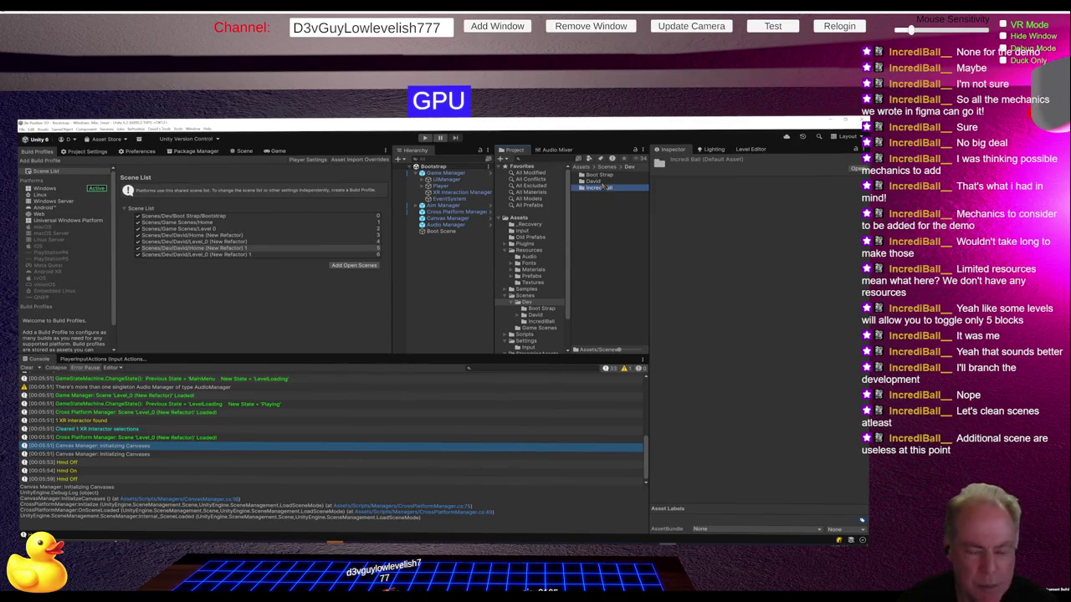
pyautogui.doubleClick(602, 182)
pyautogui.click(602, 181)
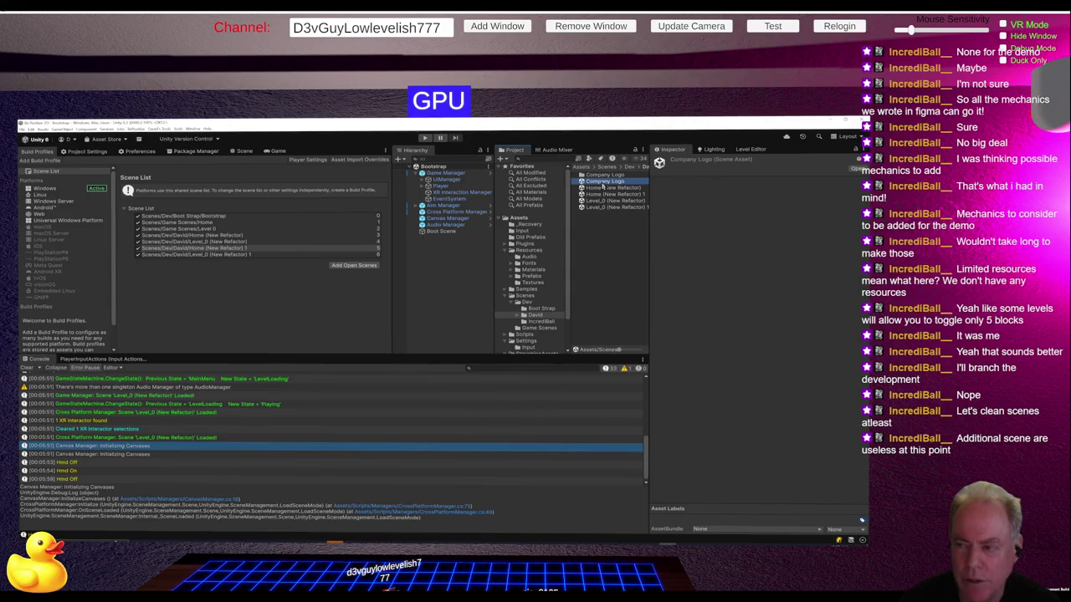
pyautogui.click(638, 194)
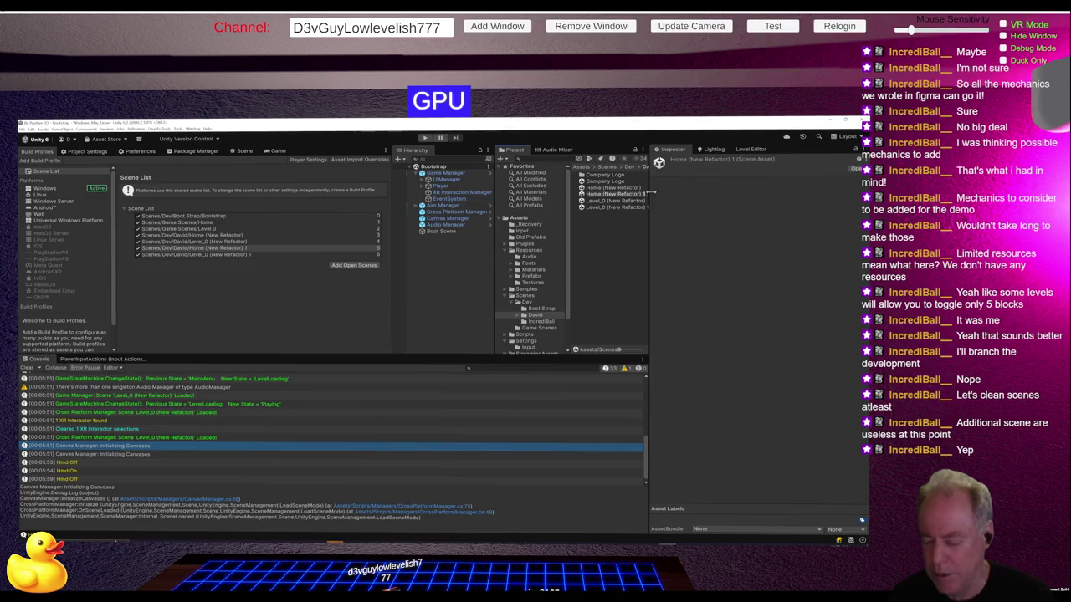
pyautogui.write('(Incredib')
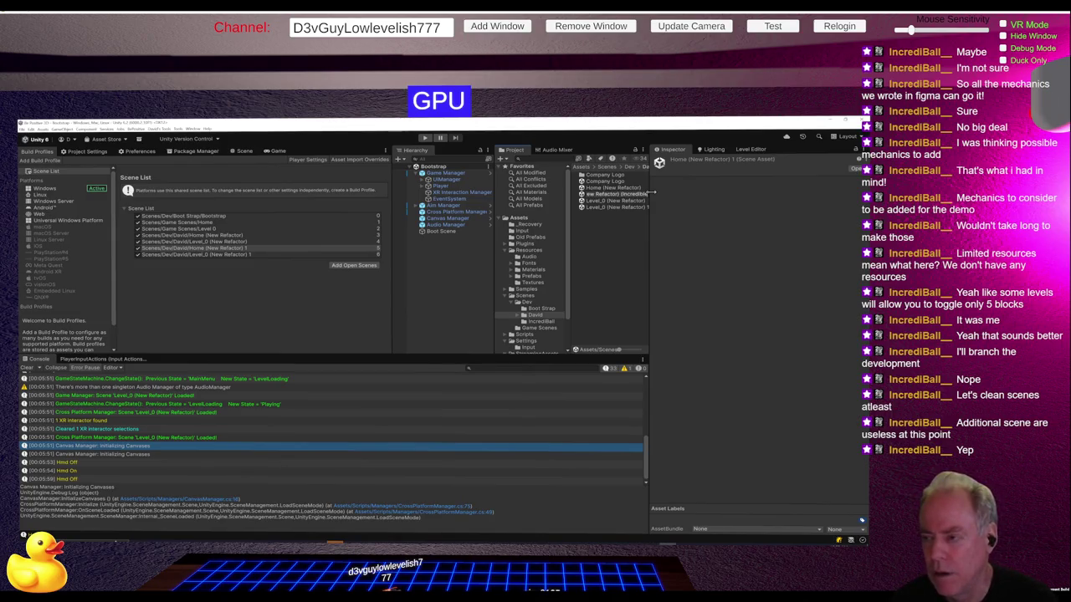
pyautogui.write('al')
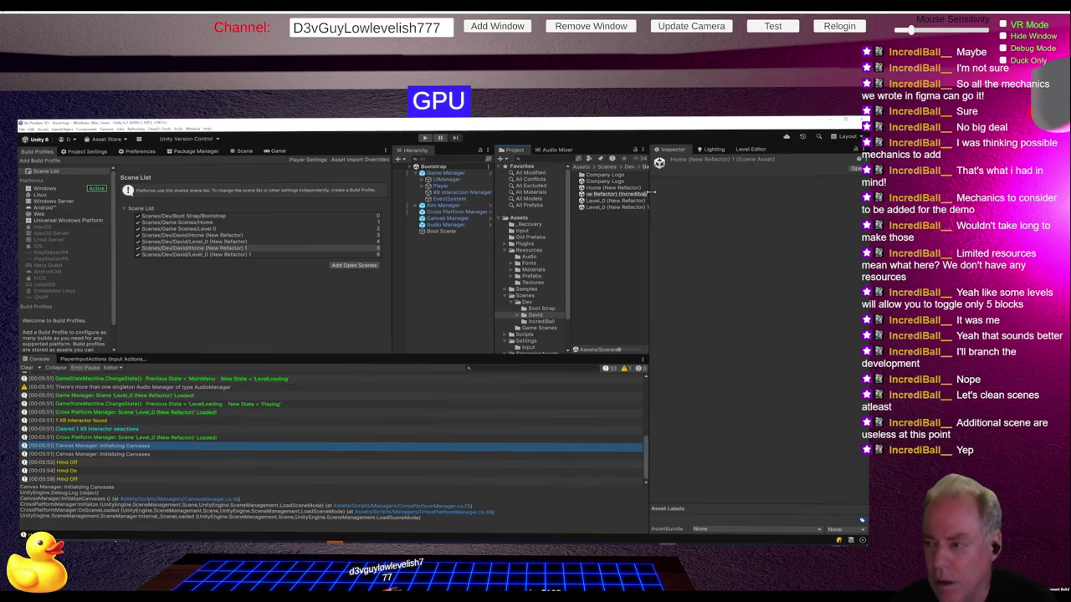
pyautogui.hotkey('ctrl', 'shift', 'Left')
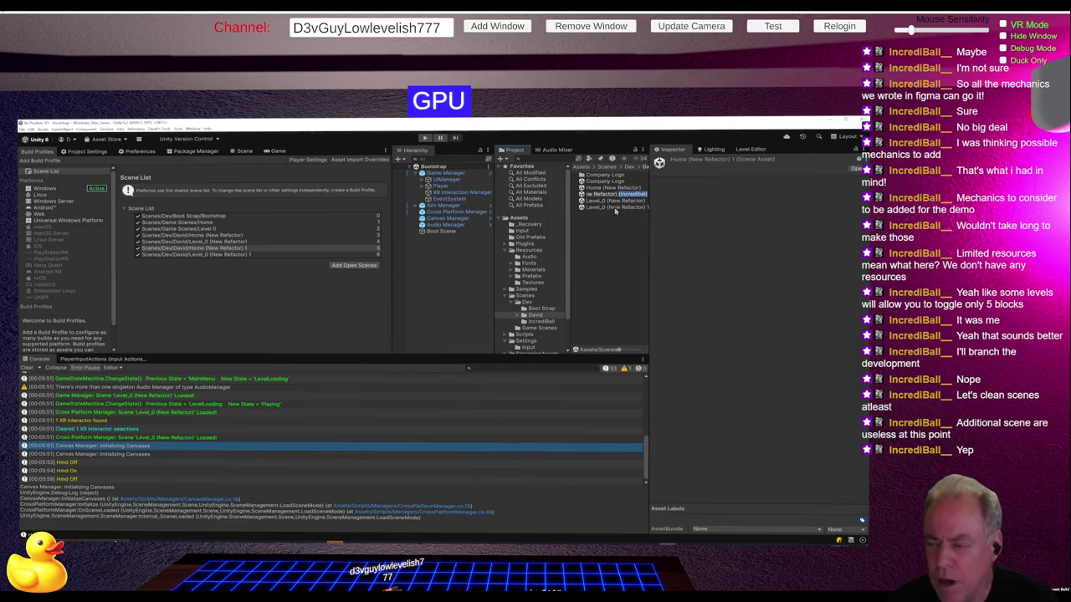
pyautogui.press('Return')
pyautogui.click(615, 207)
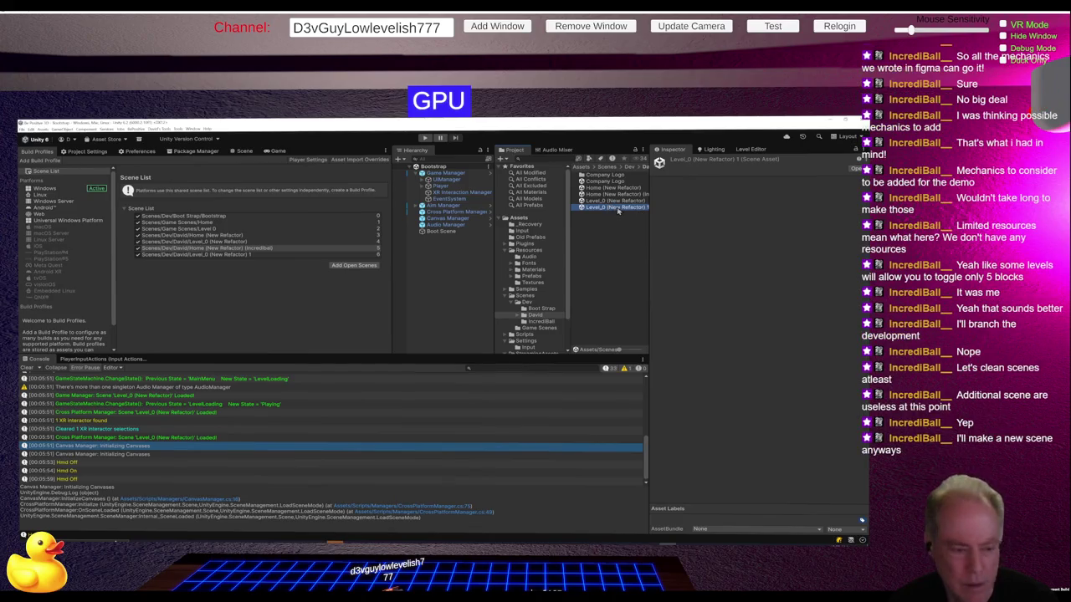
# Step: Rename the duplicated Level_0 scene to Level_0 (IncrediBall)
pyautogui.click(614, 208)
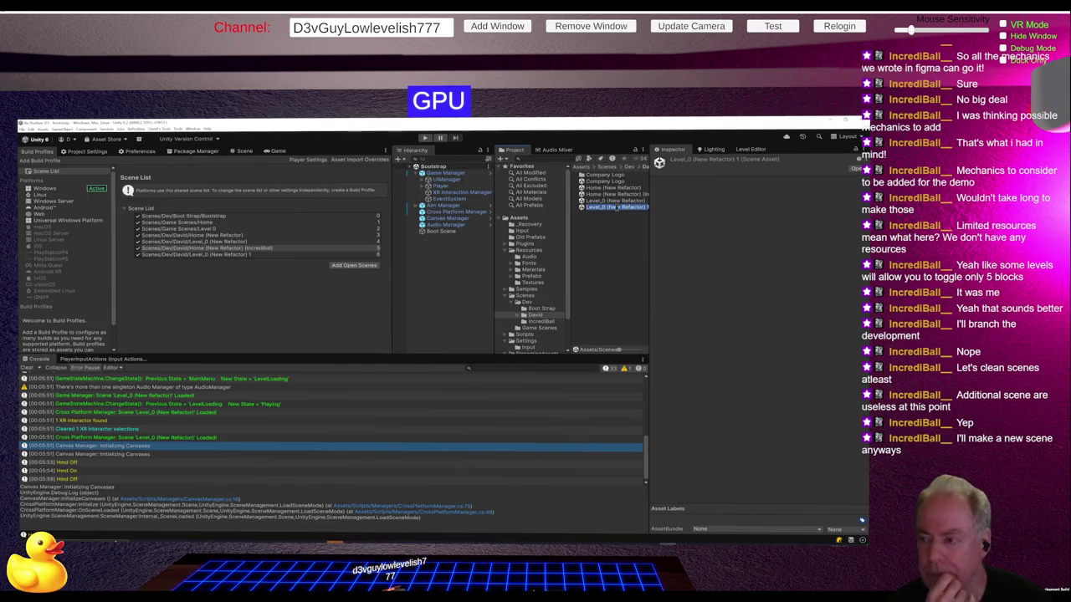
pyautogui.click(616, 208)
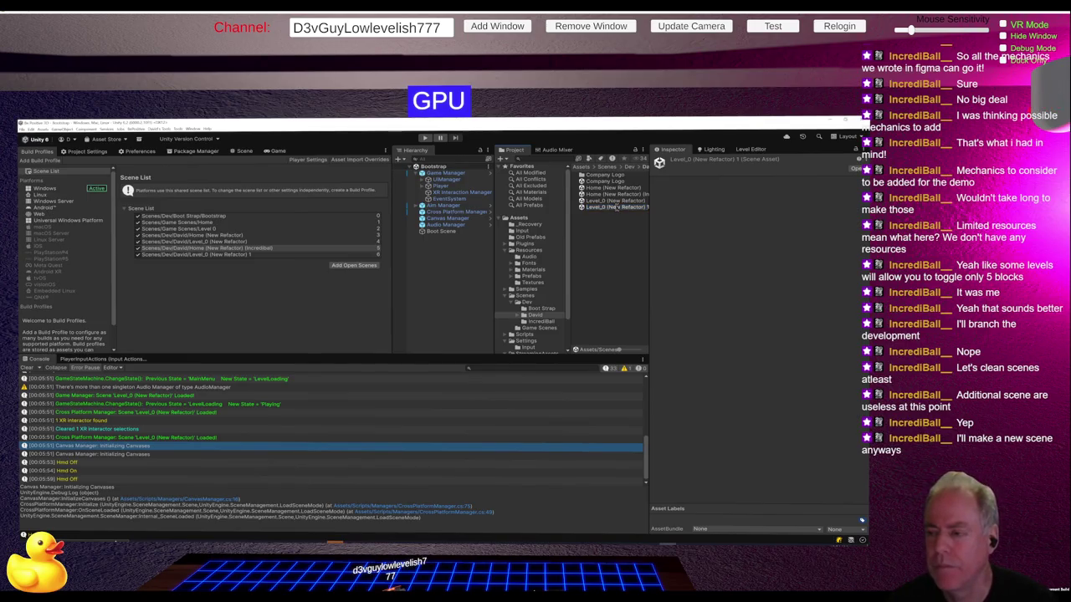
pyautogui.click(671, 211)
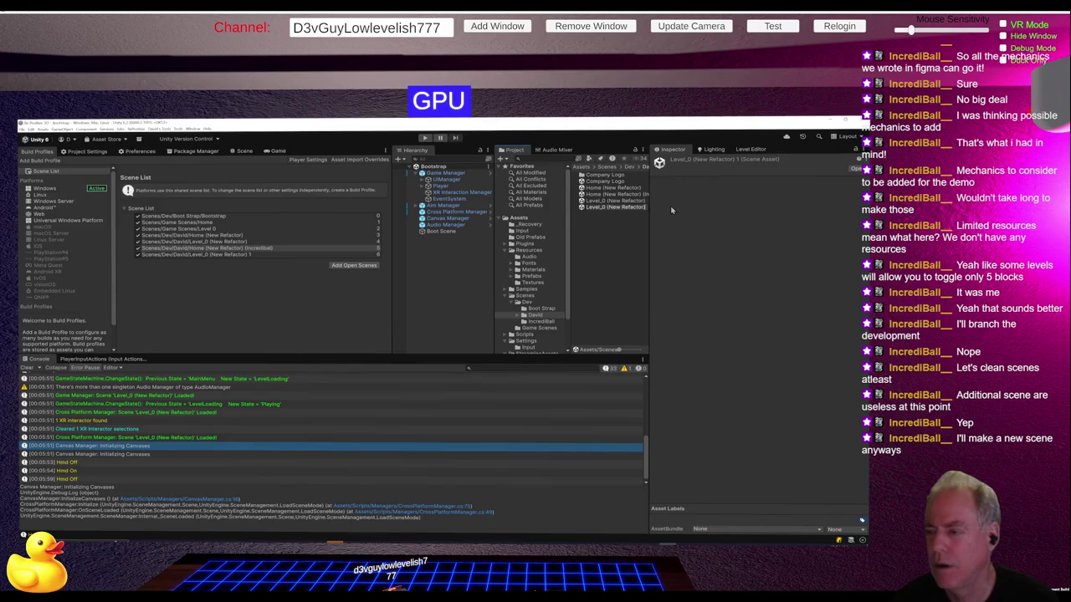
pyautogui.hotkey('ctrl', 'shift', 'Left')
pyautogui.hotkey('ctrl', 'shift', 'Left')
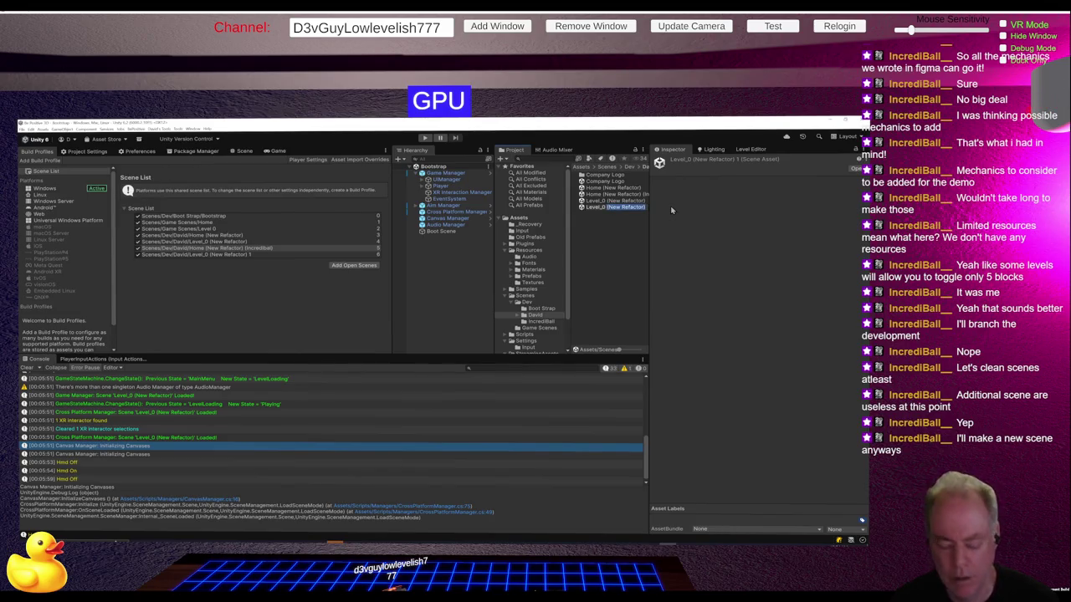
pyautogui.write('(IncrediBall)')
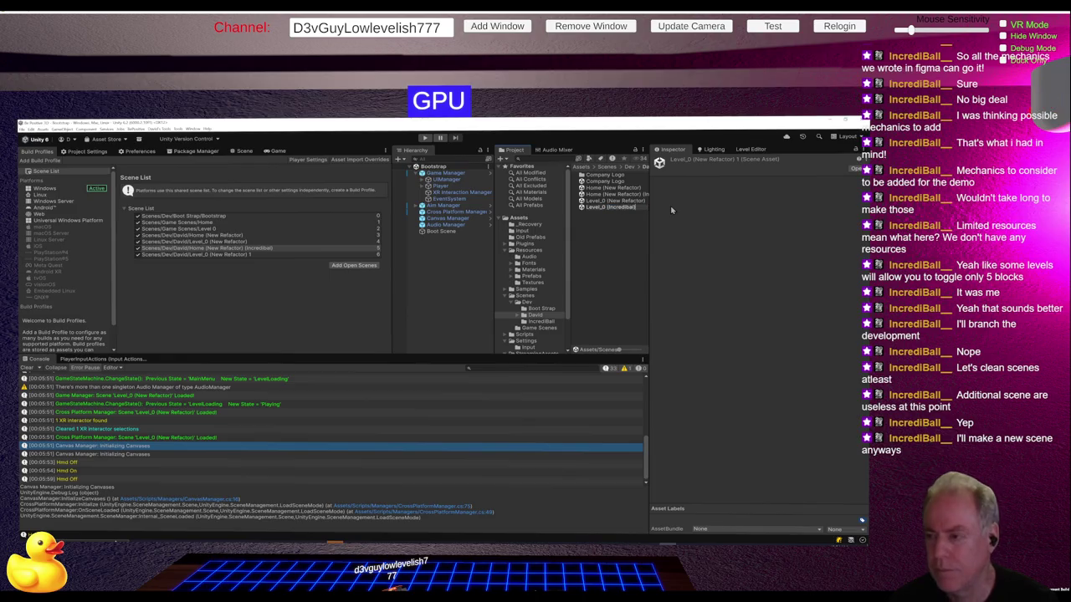
# Step: Rename the Home scene copy to Home (IncrediBall), replacing the (New Refactor) suffix
pyautogui.click(635, 195)
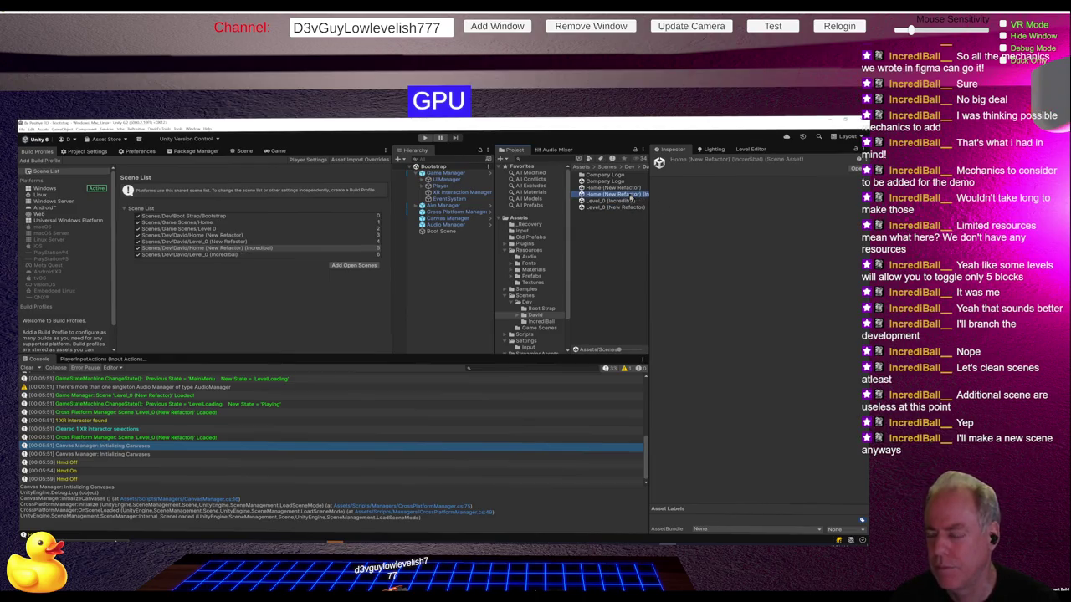
pyautogui.click(631, 197)
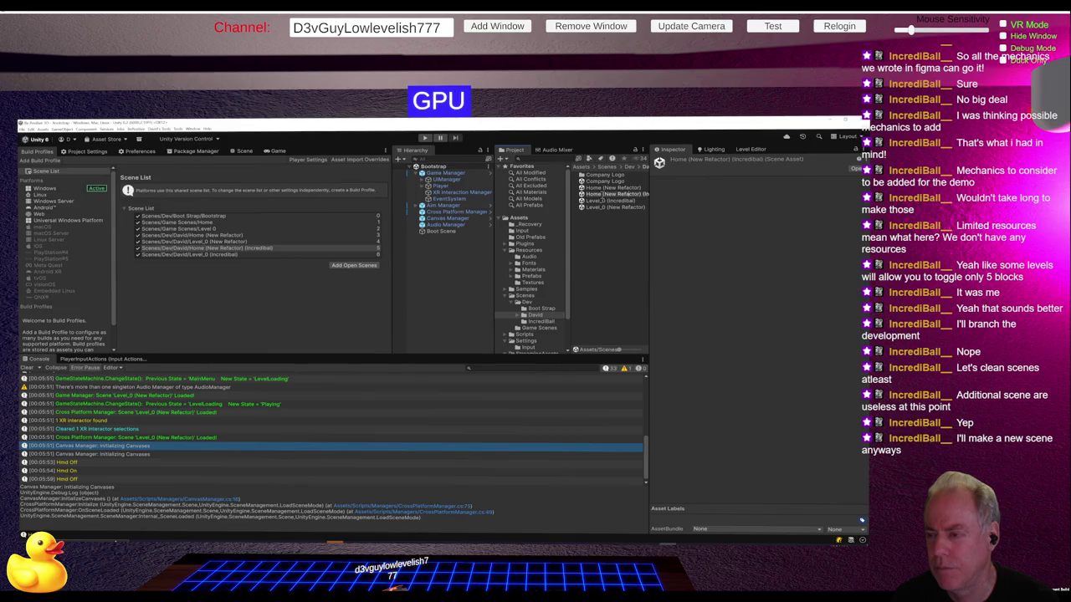
pyautogui.moveTo(597, 194); pyautogui.dragTo(644, 195)
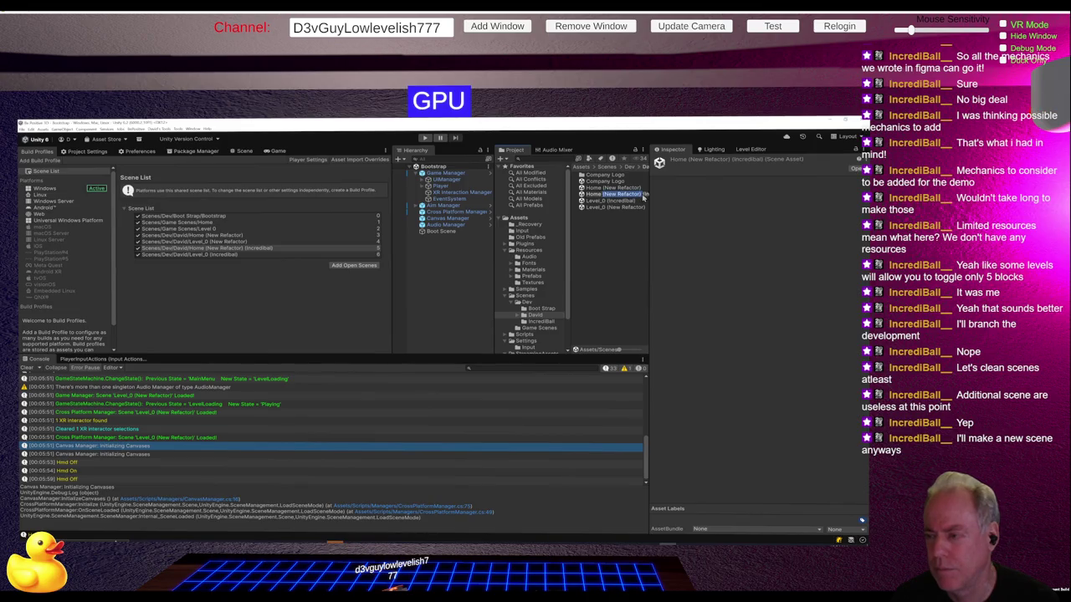
pyautogui.press('BackSpace')
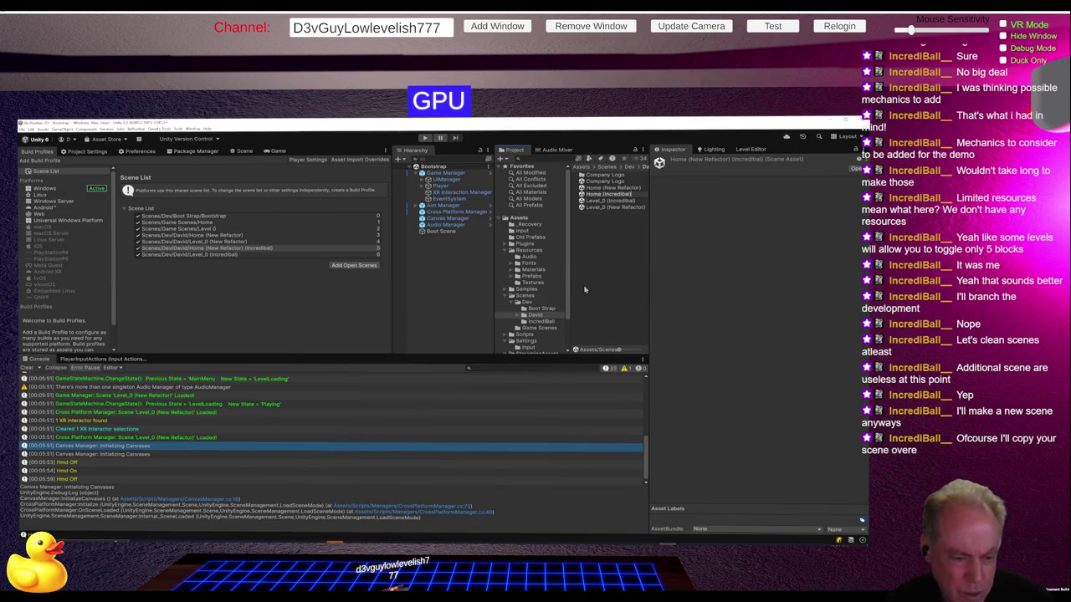
pyautogui.press('Return')
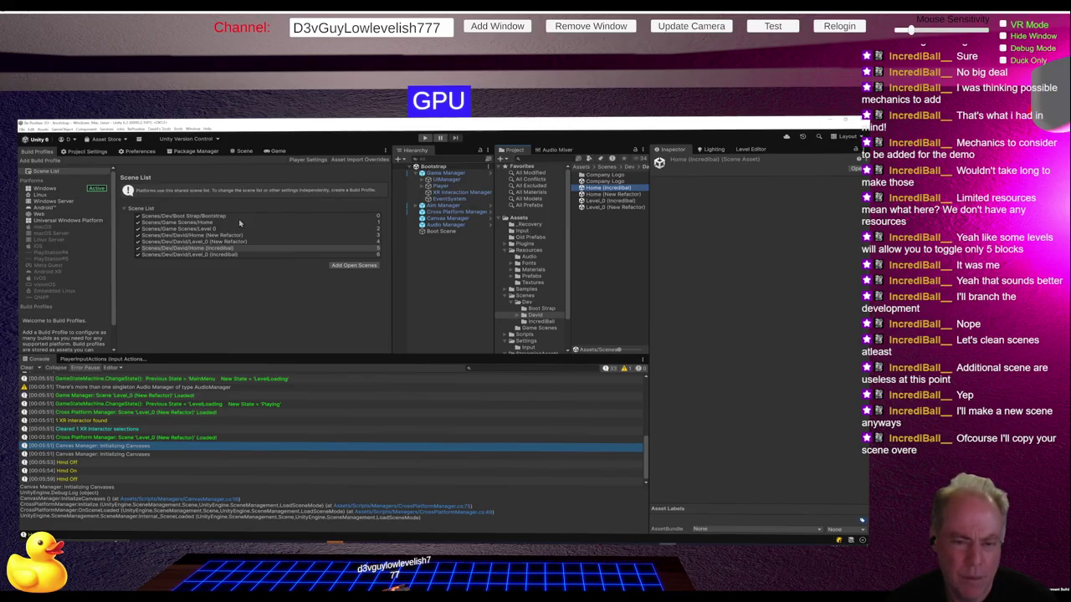
# Step: Delete the Home and Level 0 scenes from Game Scenes and confirm the deletion
pyautogui.click(552, 329)
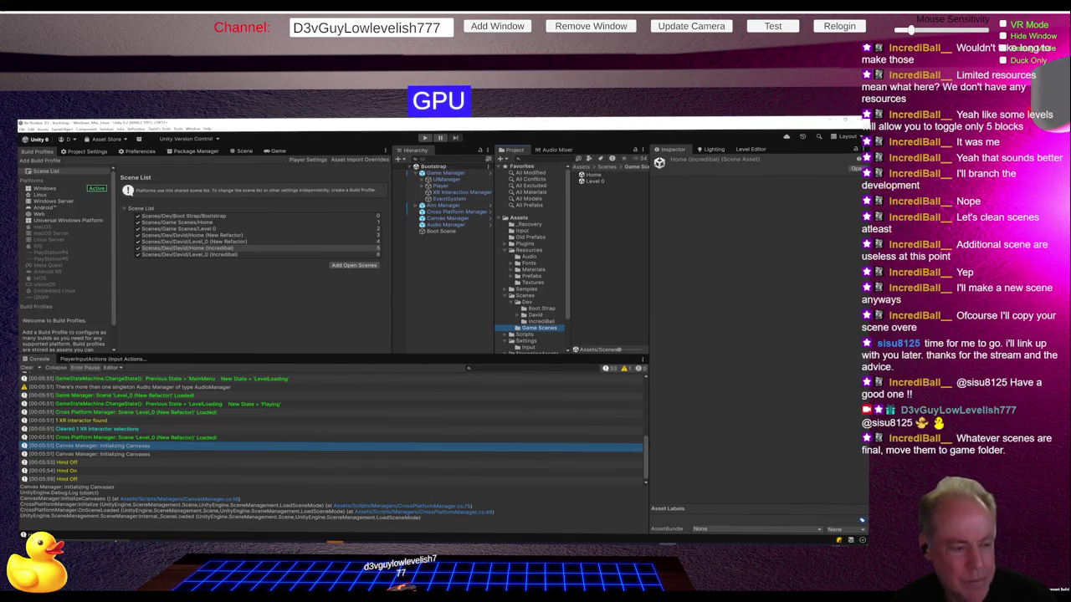
pyautogui.click(593, 175)
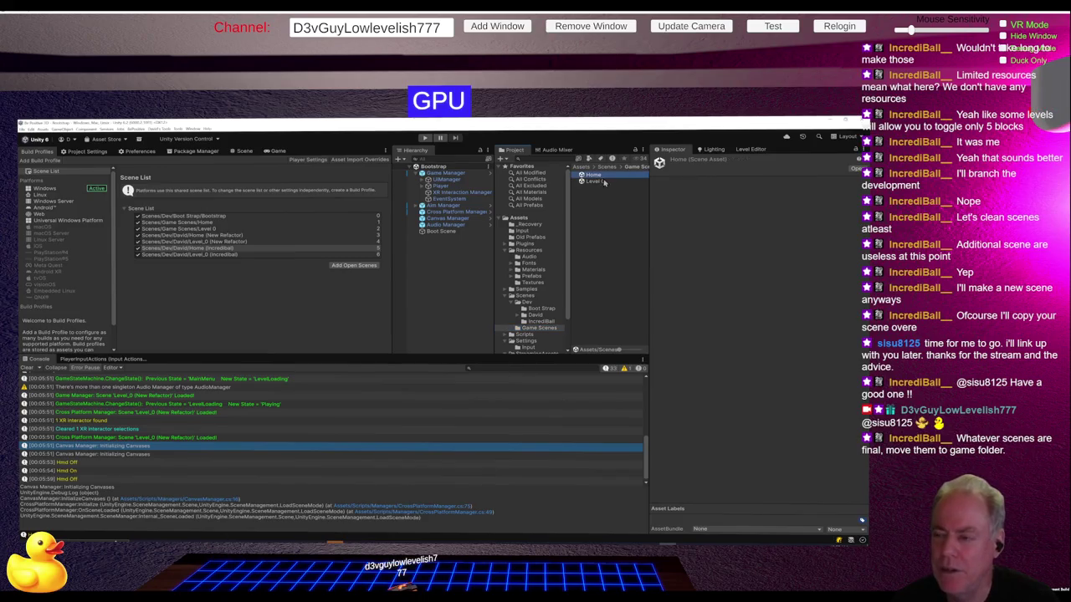
pyautogui.keyDown('shift'); pyautogui.click(596, 184); pyautogui.keyUp('shift')
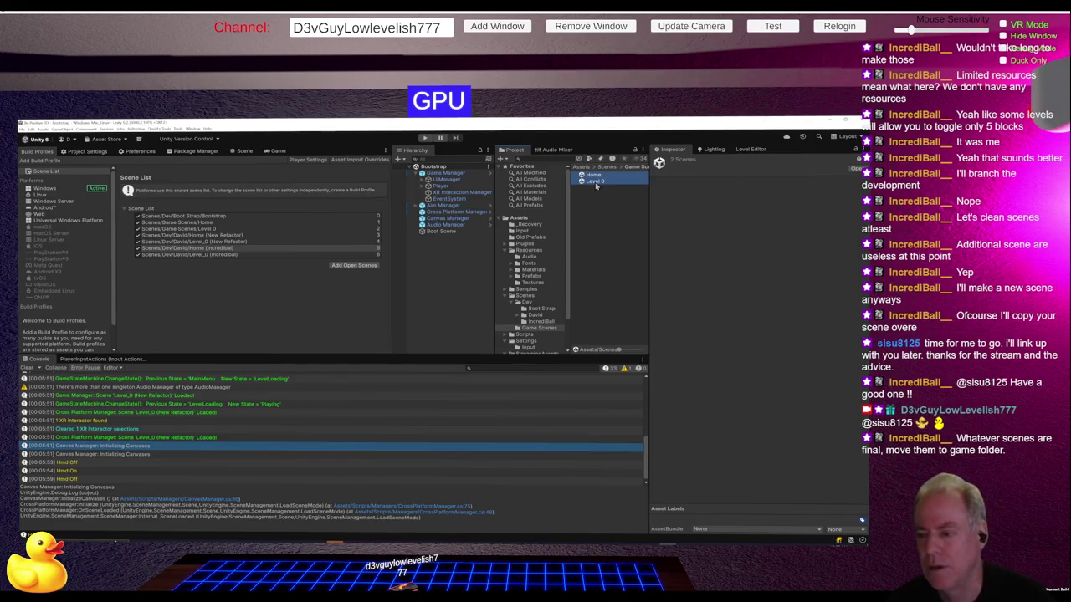
pyautogui.press('Delete')
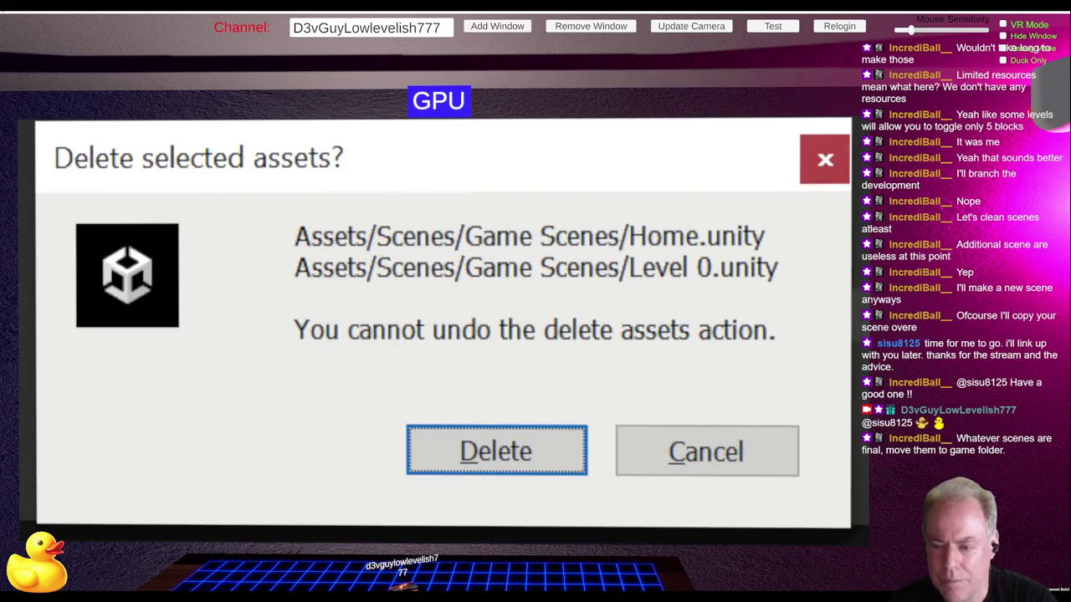
pyautogui.press('Return')
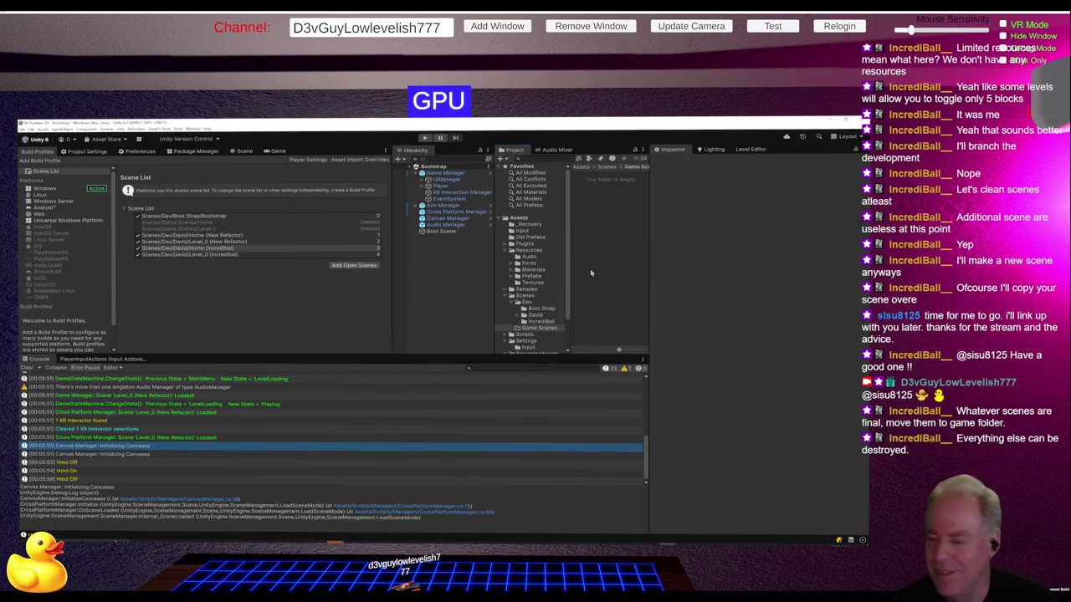
# Step: Expand David and delete the IncrediBall folder, confirming the permanent deletion
pyautogui.click(542, 310)
pyautogui.click(519, 315)
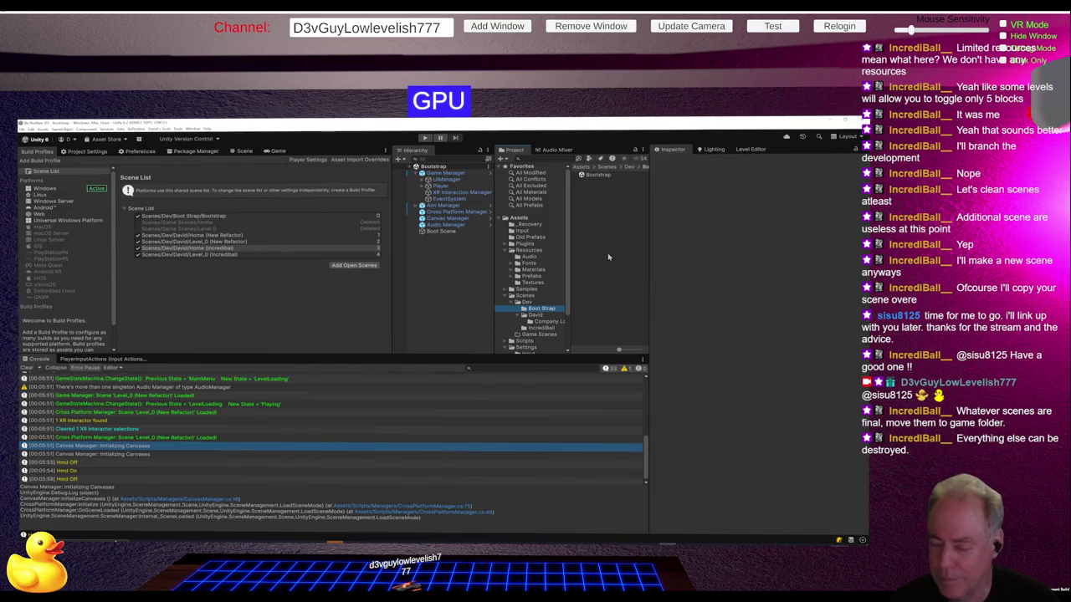
pyautogui.click(548, 322)
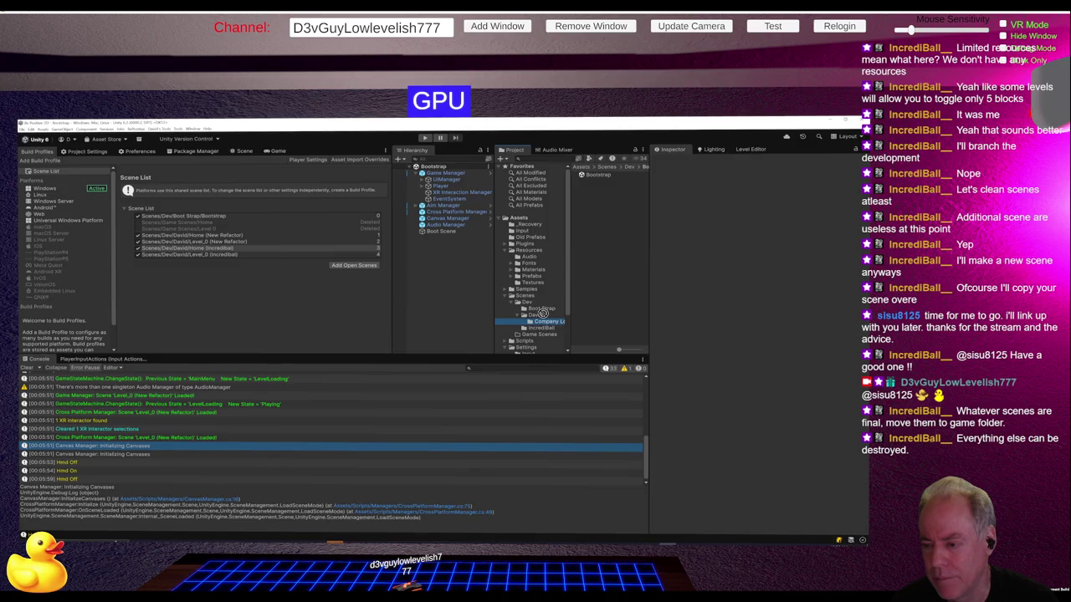
pyautogui.click(544, 322)
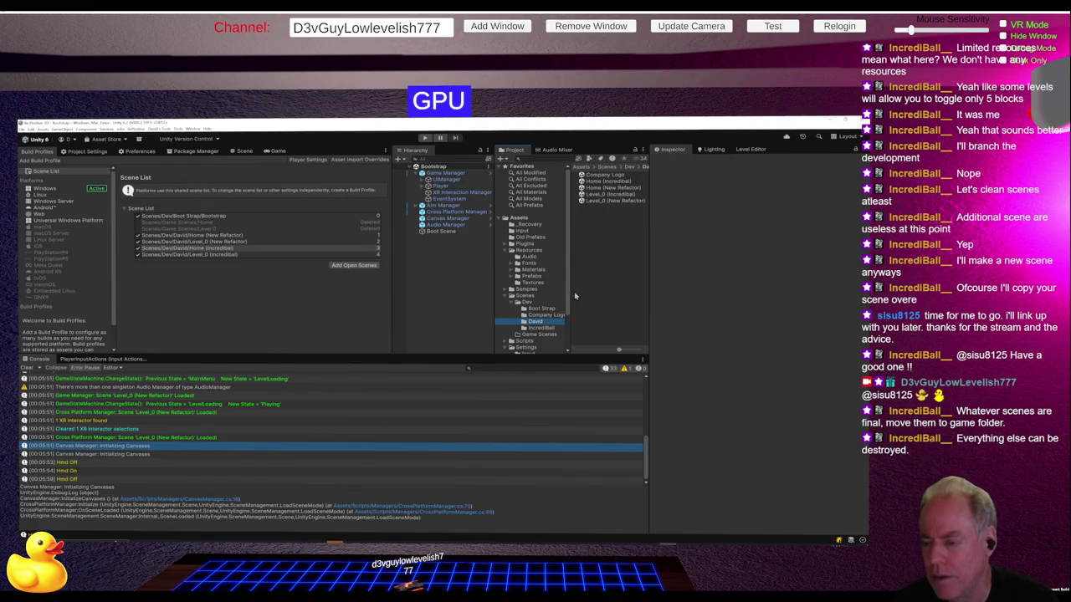
pyautogui.click(543, 316)
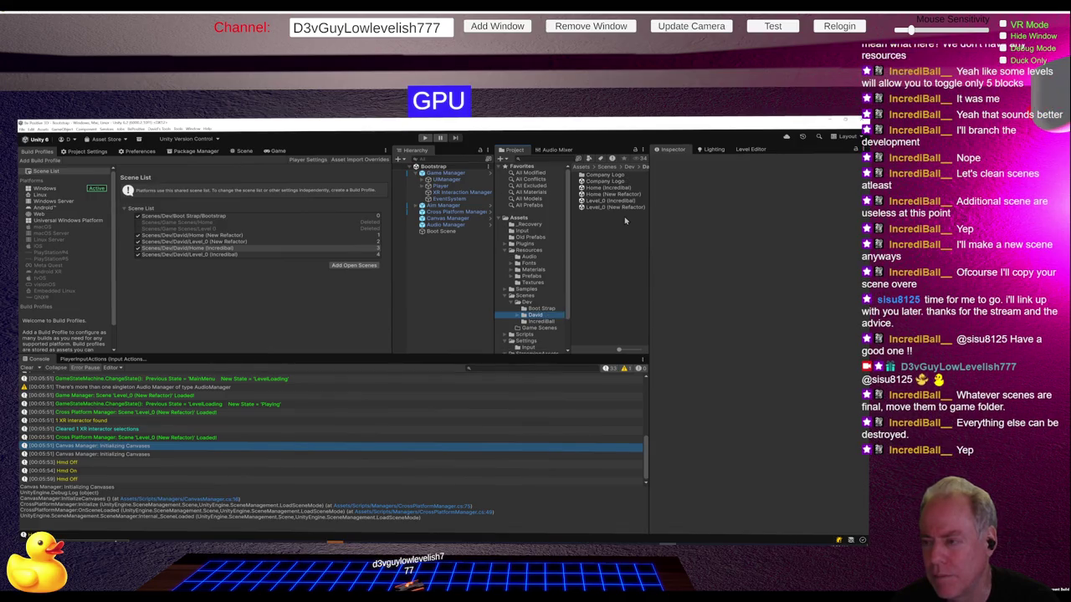
pyautogui.click(533, 322)
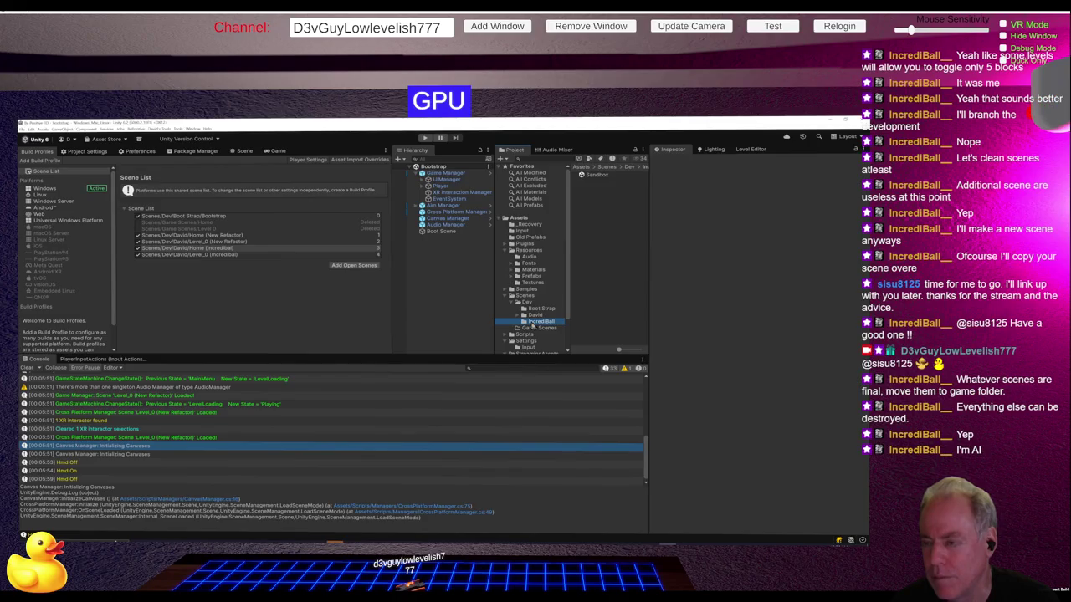
pyautogui.press('Delete')
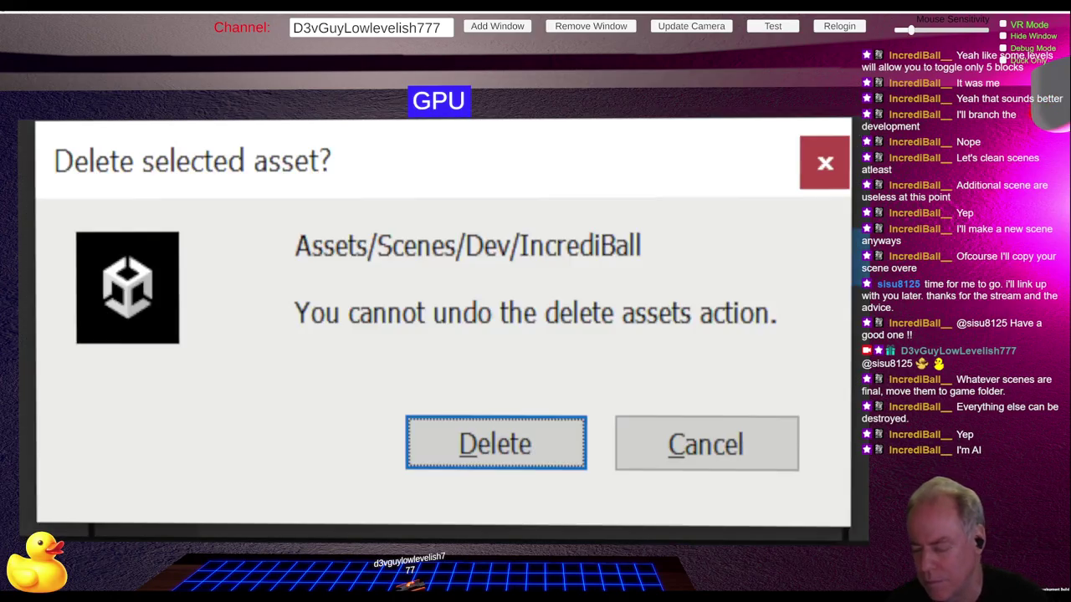
pyautogui.click(471, 461)
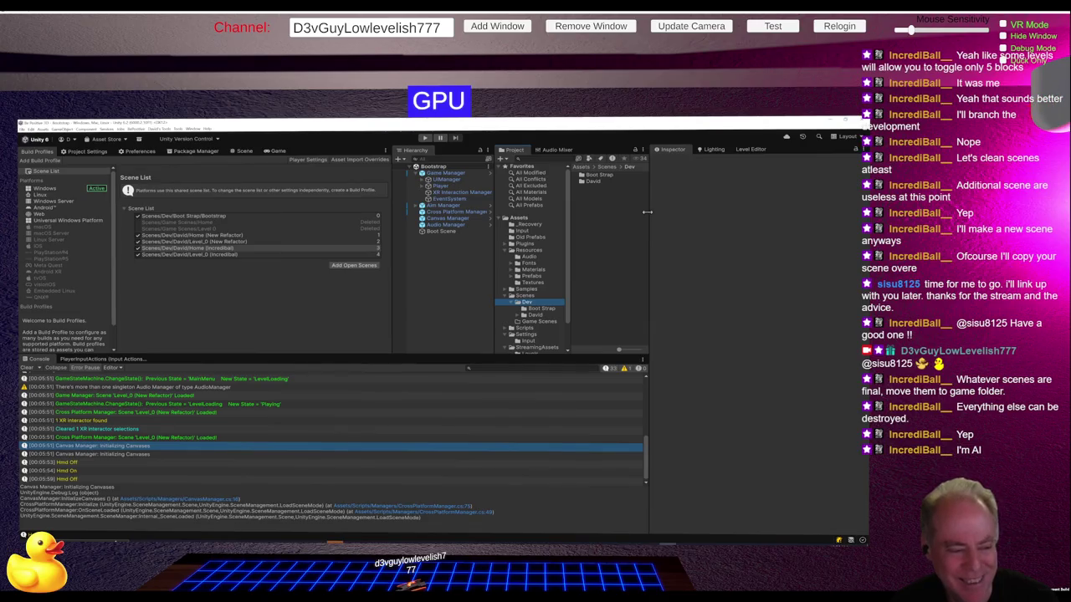
# Step: Open David and drag its four Home and Level_0 scenes into the Game Scenes folder
pyautogui.doubleClick(592, 181)
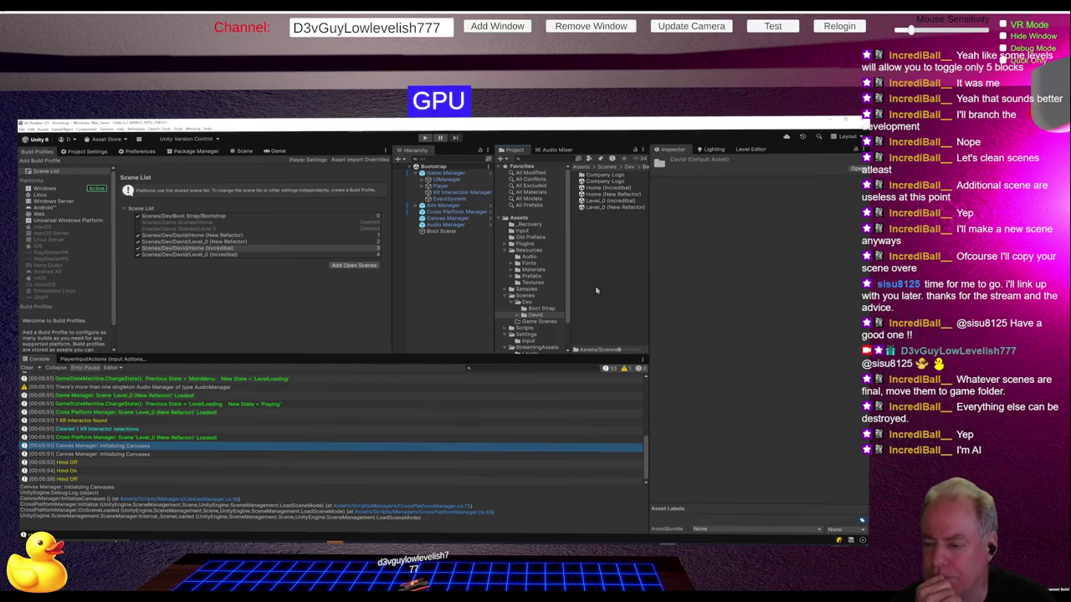
pyautogui.click(530, 314)
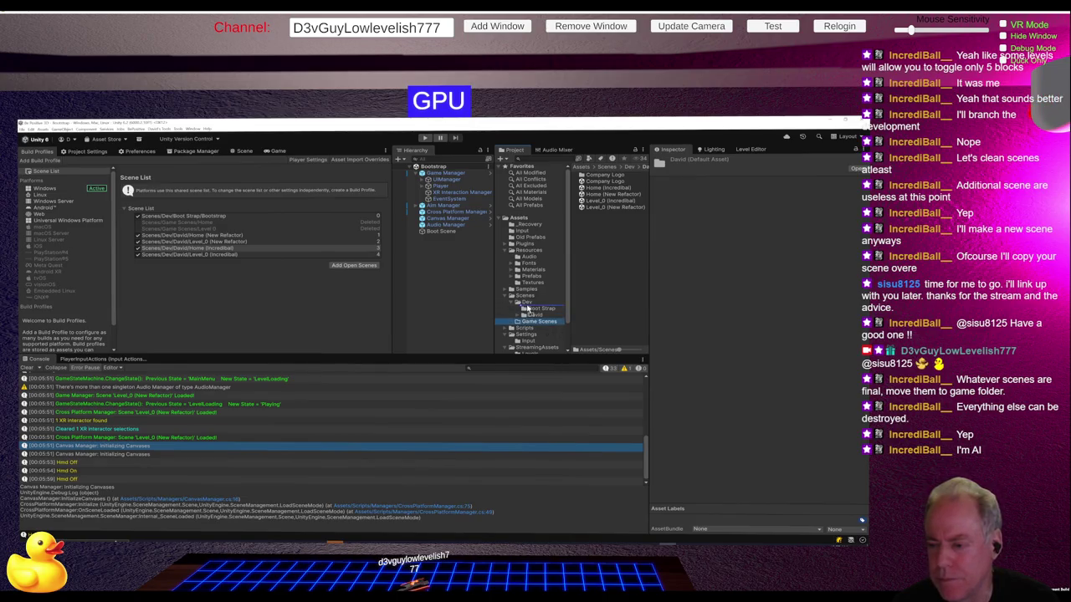
pyautogui.click(531, 315)
pyautogui.press('Return')
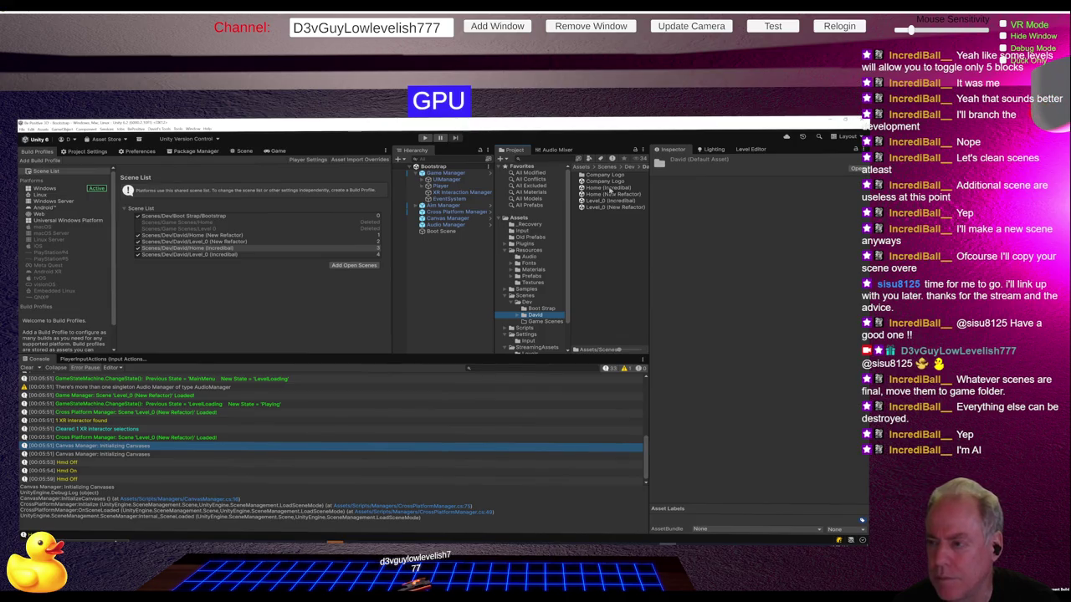
pyautogui.click(608, 188)
pyautogui.keyDown('shift'); pyautogui.click(602, 207); pyautogui.keyUp('shift')
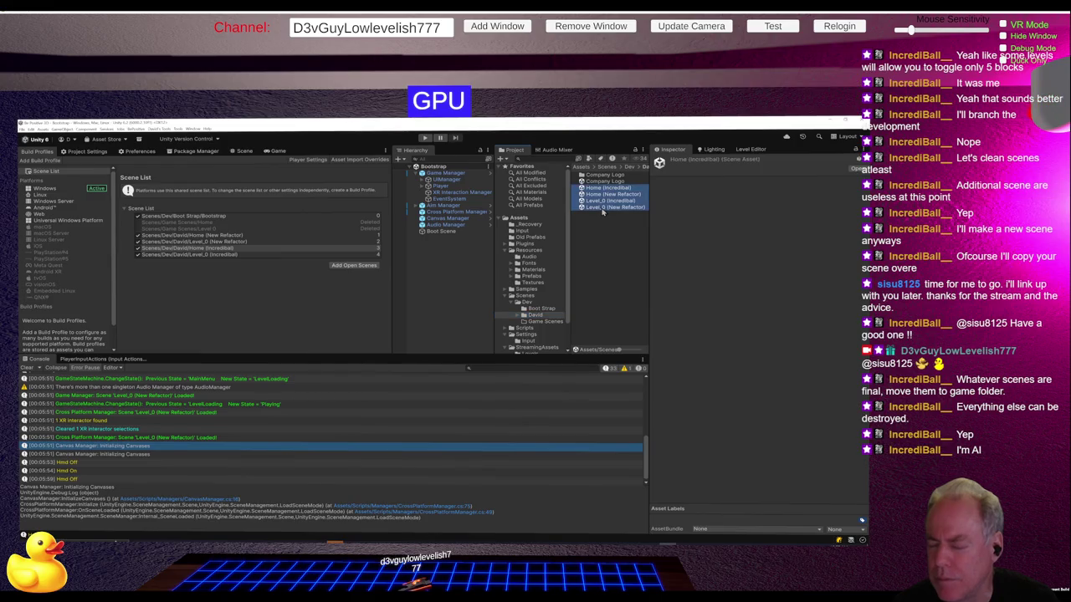
pyautogui.moveTo(554, 332); pyautogui.dragTo(550, 323)
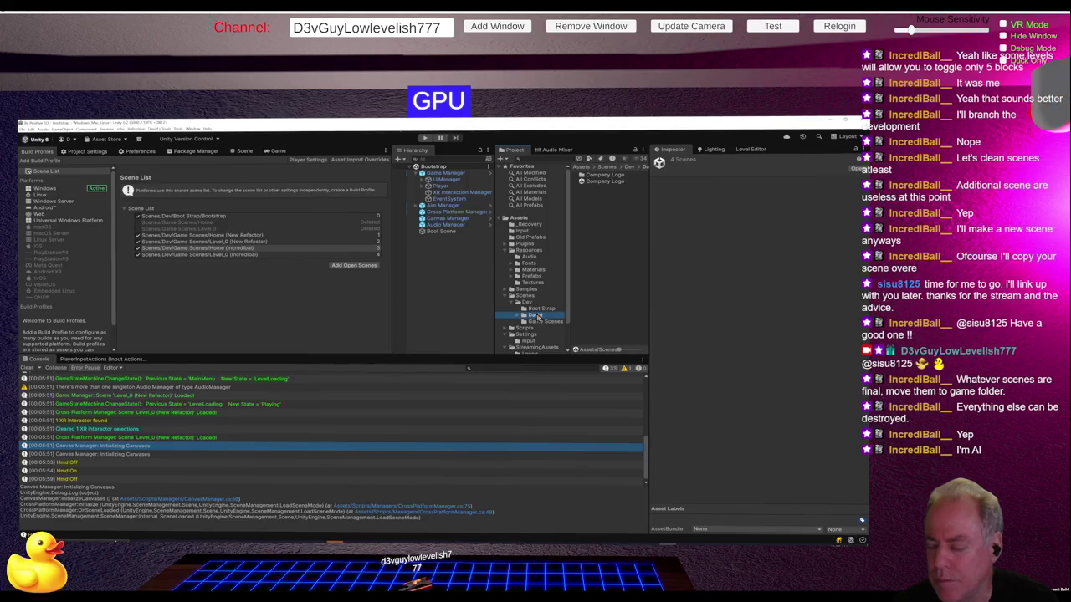
# Step: Rename the David folder to Company Logo
pyautogui.click(536, 315)
pyautogui.write('Company L')
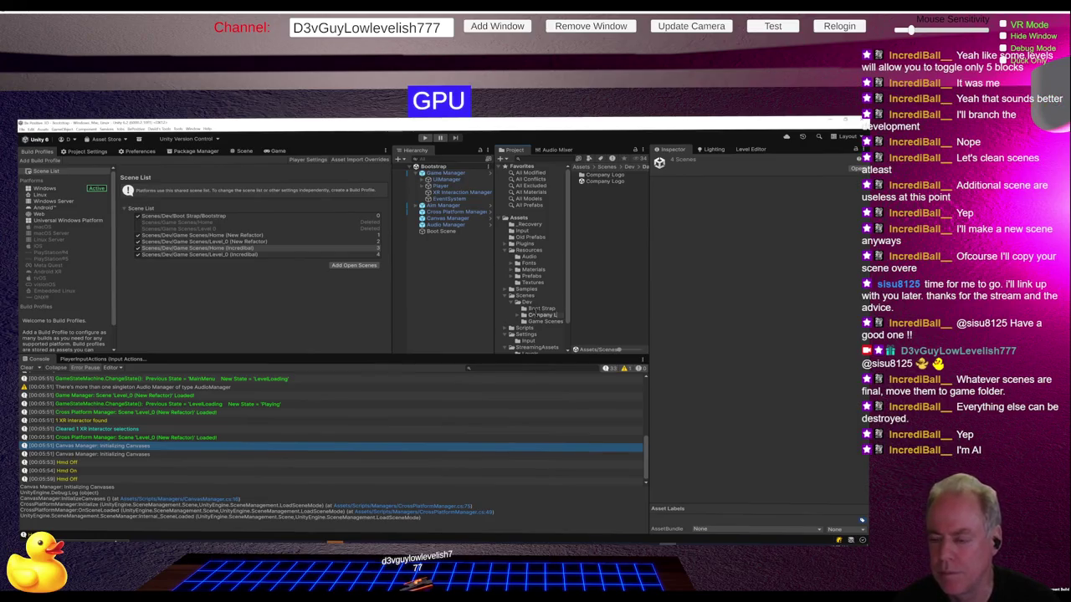
pyautogui.write('ogo')
pyautogui.press('Return')
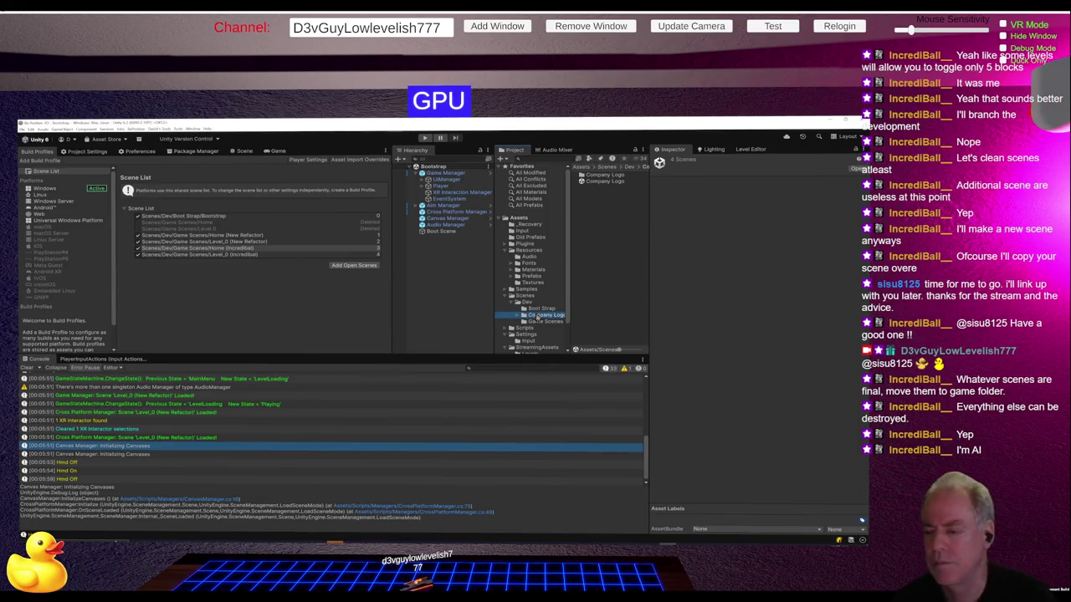
# Step: Widen the Project panes to show full folder names and check the moved scenes in Game Scenes
pyautogui.moveTo(496, 303); pyautogui.dragTo(489, 305)
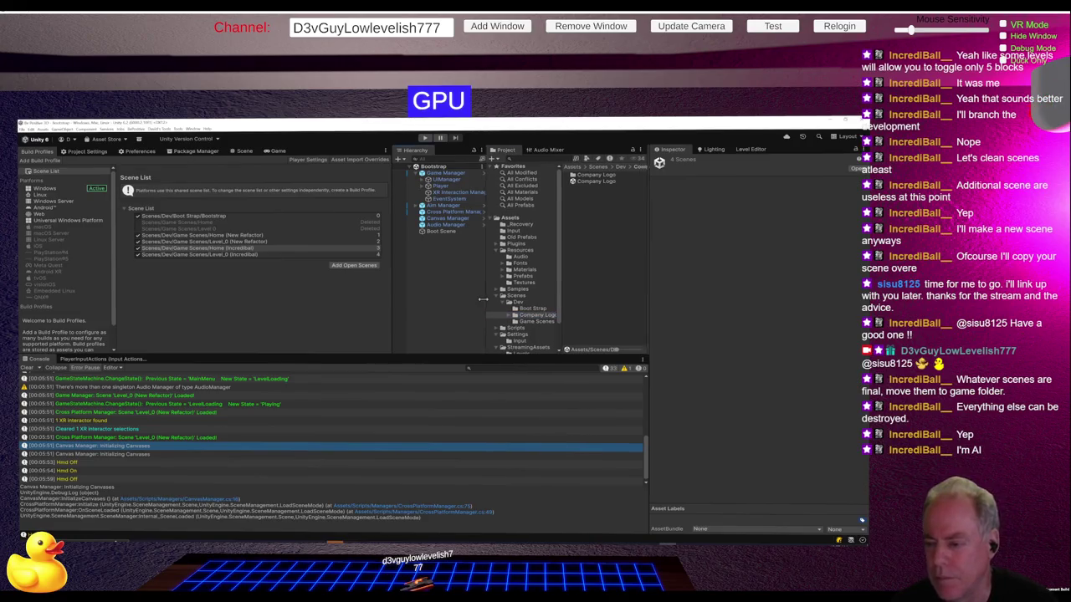
pyautogui.moveTo(558, 305); pyautogui.dragTo(575, 306)
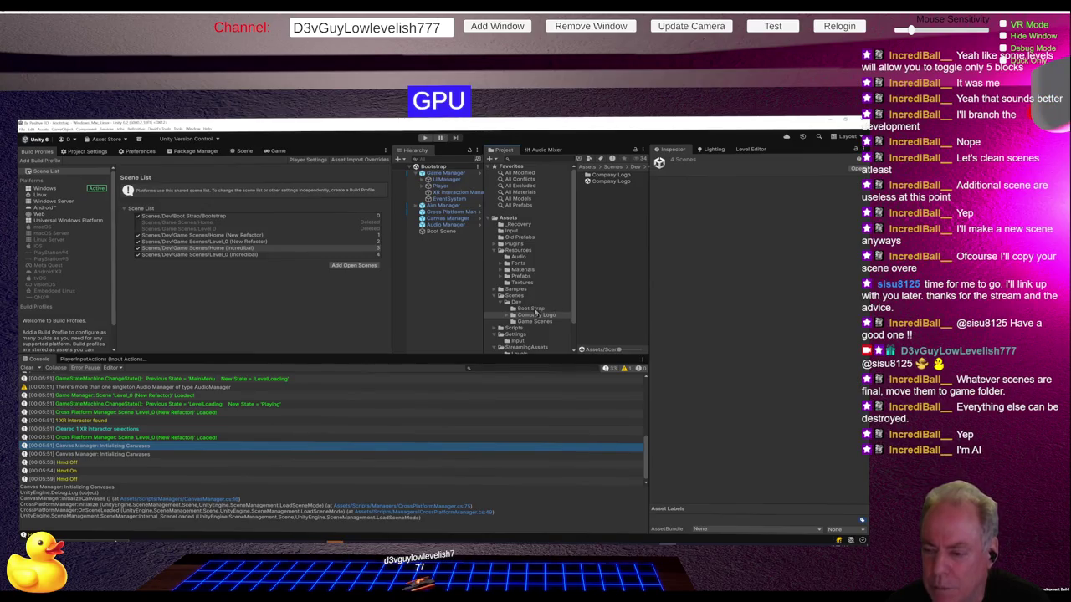
pyautogui.click(540, 322)
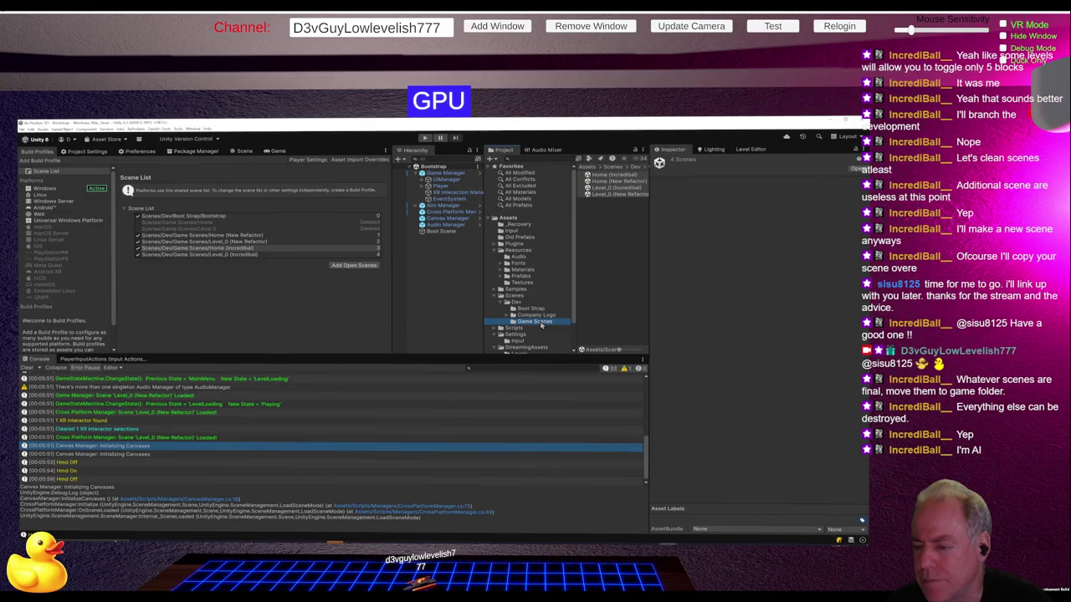
pyautogui.rightClick(519, 303)
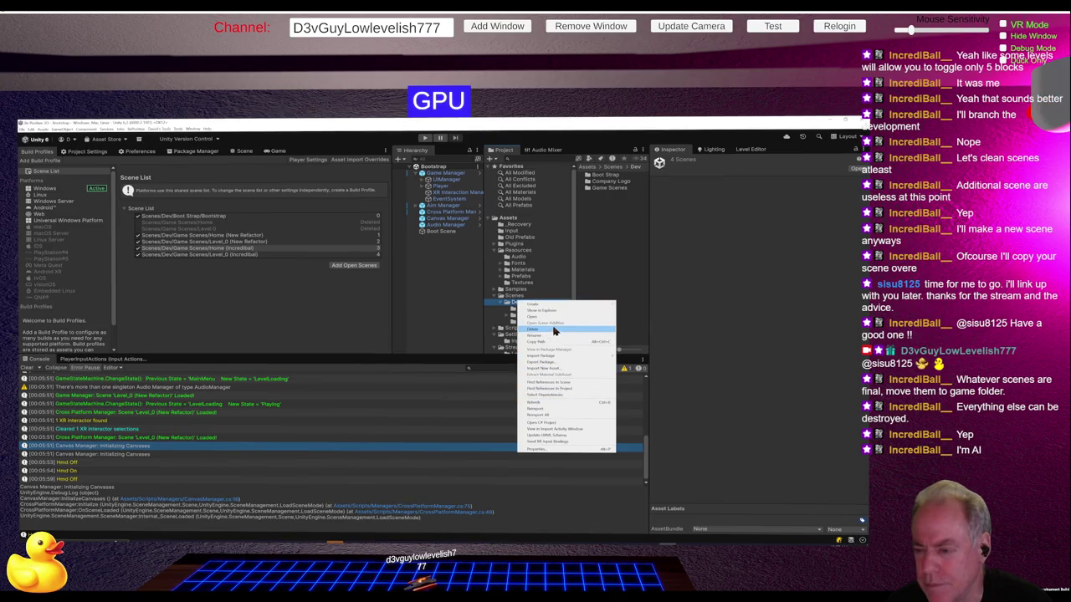
# Step: Create a new folder named Levels under Dev
pyautogui.moveTo(552, 304)
pyautogui.click(644, 308)
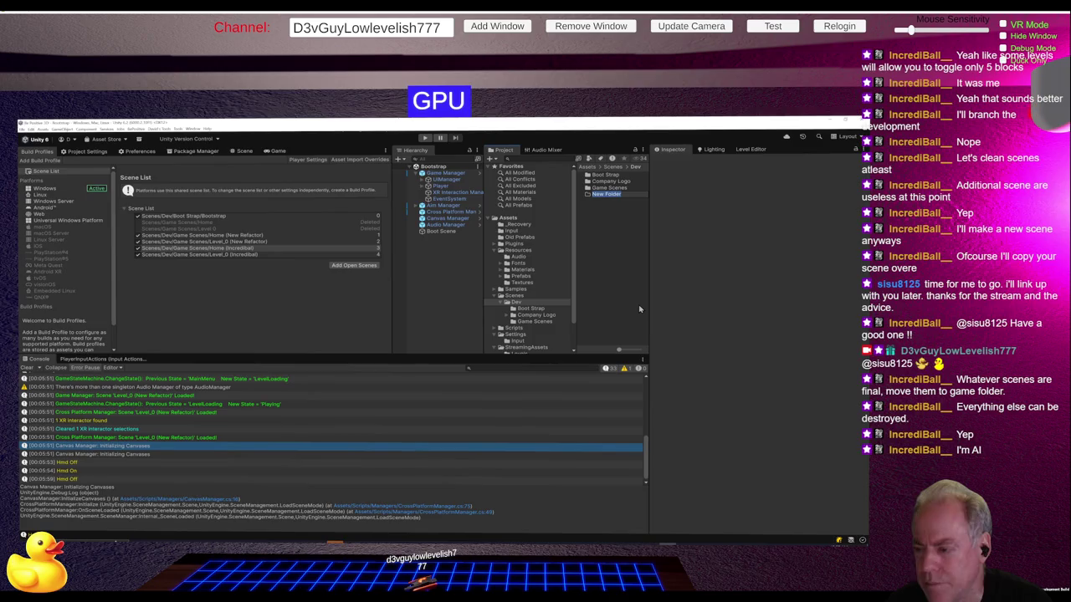
pyautogui.write('Levels')
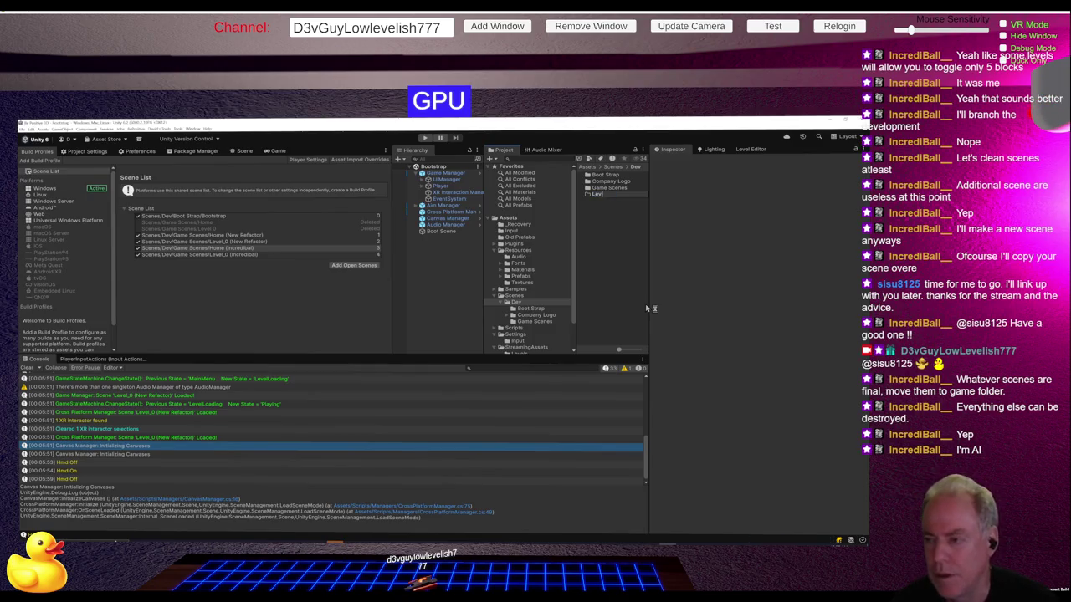
pyautogui.press('Return')
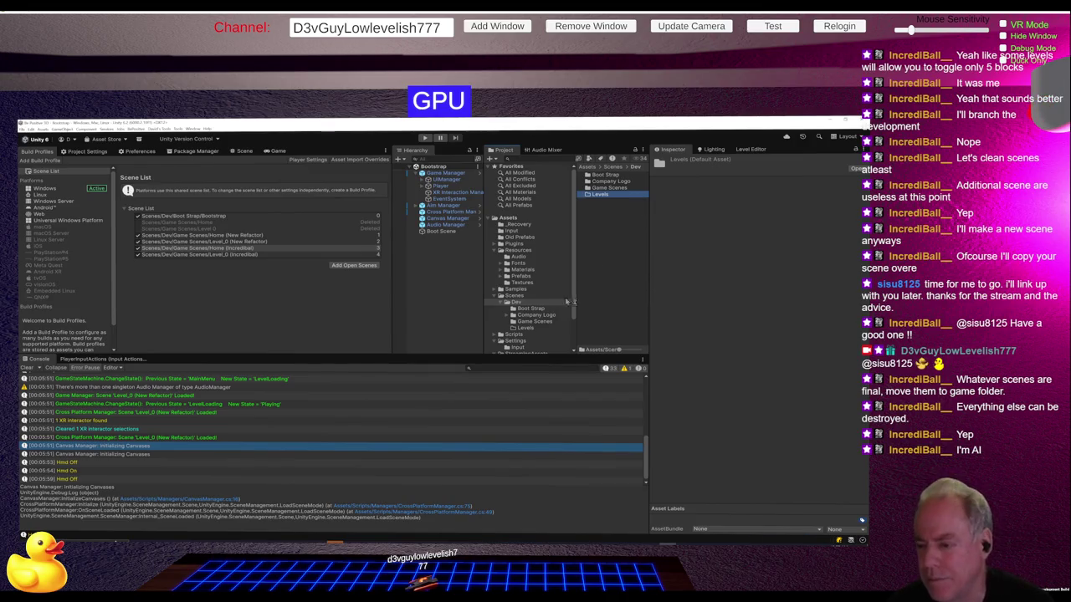
# Step: Move Level_0 (Incredibal) and Level_0 (New Refactor) into Levels, then nest Levels inside Game Scenes
pyautogui.click(543, 315)
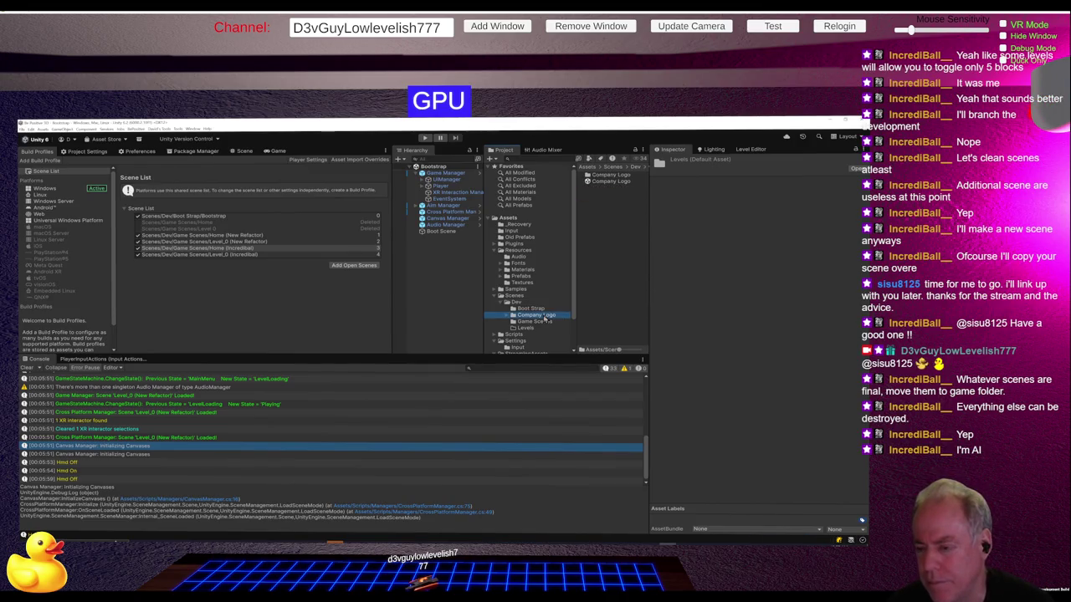
pyautogui.click(537, 322)
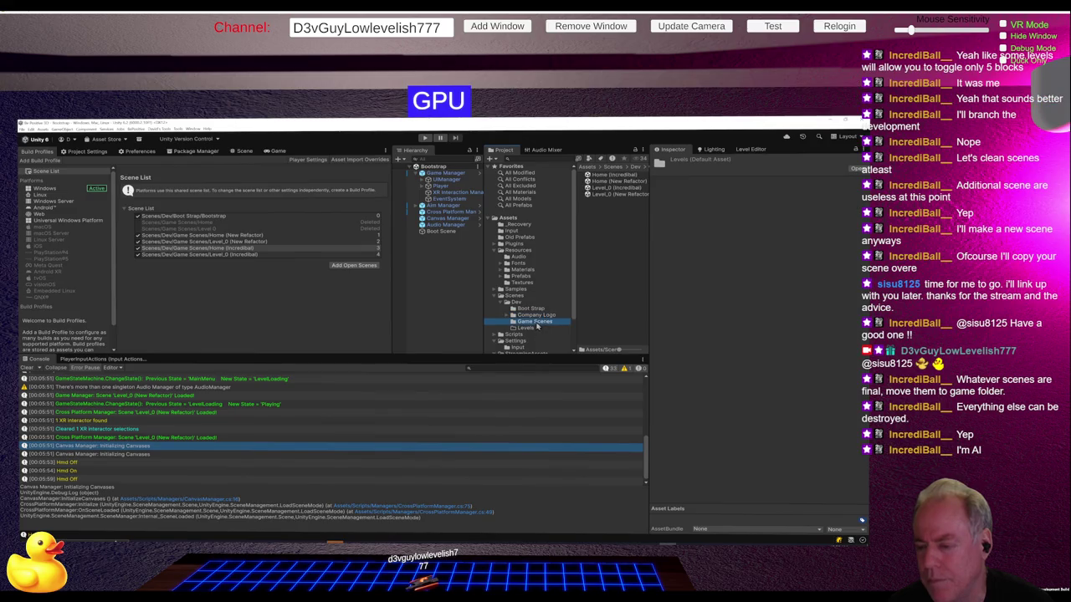
pyautogui.click(619, 187)
pyautogui.keyDown('shift'); pyautogui.click(619, 194); pyautogui.keyUp('shift')
pyautogui.moveTo(615, 194); pyautogui.dragTo(531, 328)
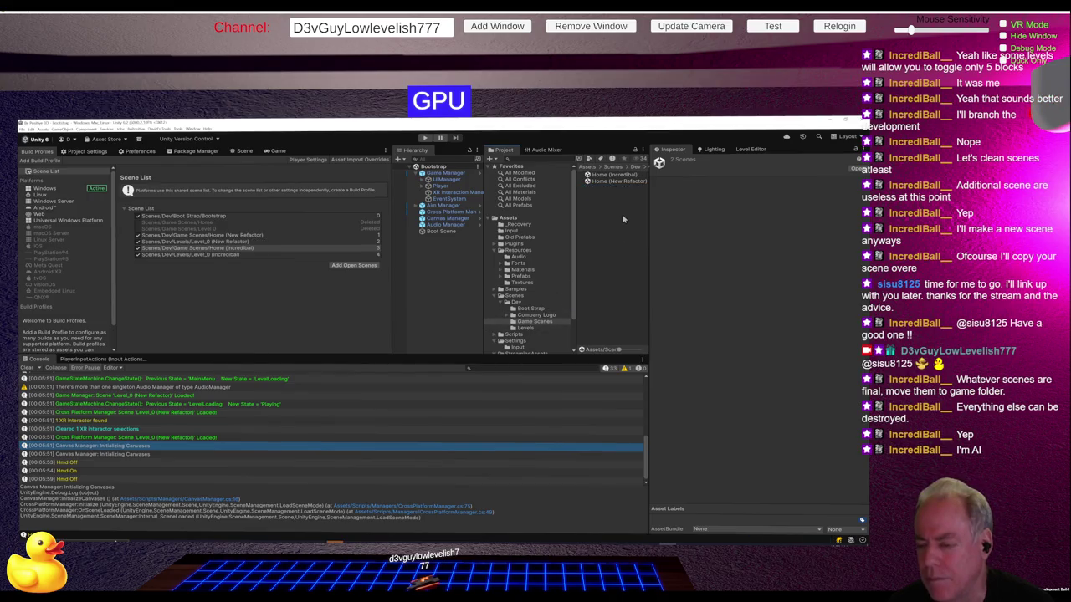
pyautogui.click(529, 328)
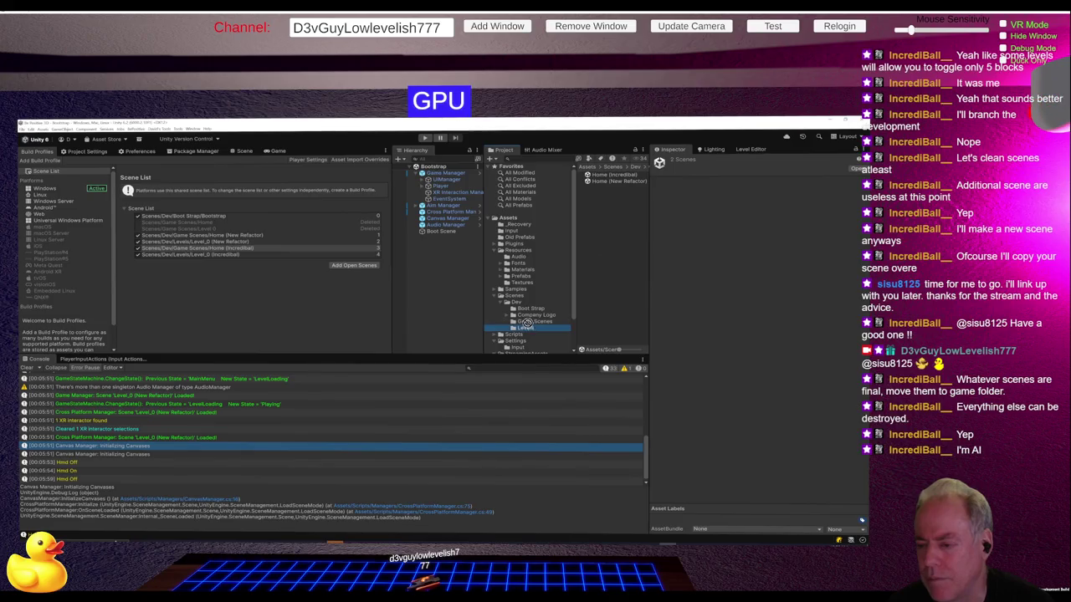
pyautogui.moveTo(529, 328); pyautogui.dragTo(532, 322)
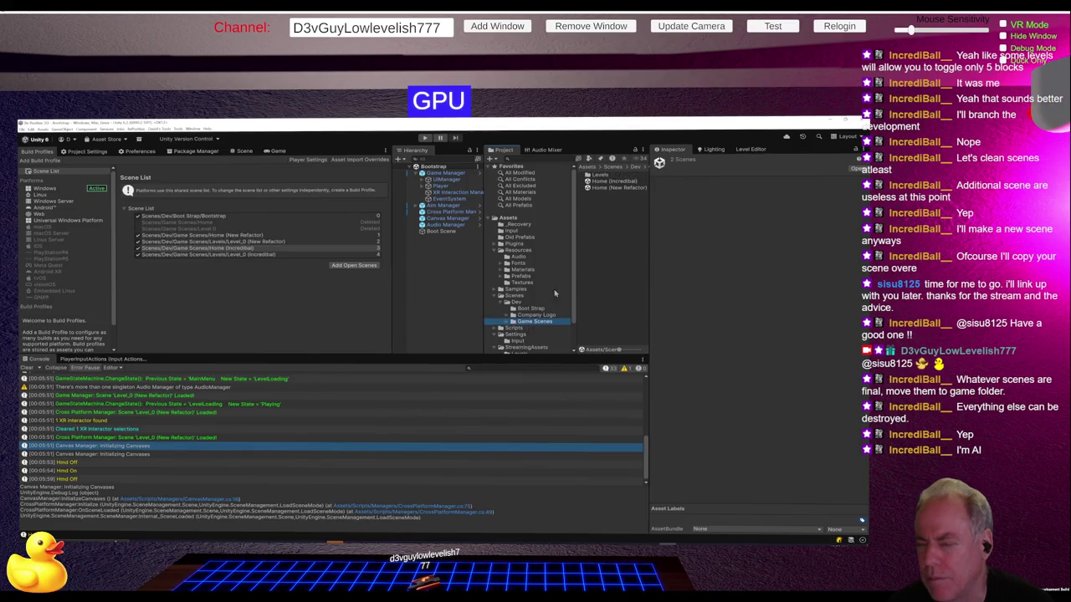
# Step: Create a new folder named Home in Game Scenes
pyautogui.rightClick(595, 203)
pyautogui.moveTo(599, 204)
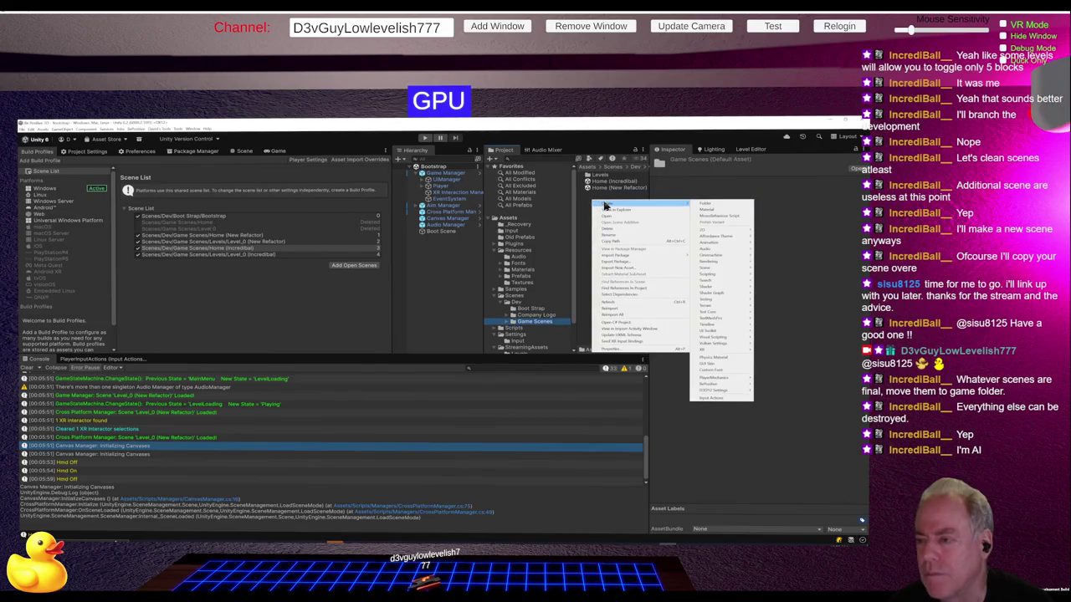
pyautogui.click(700, 203)
pyautogui.write('Home')
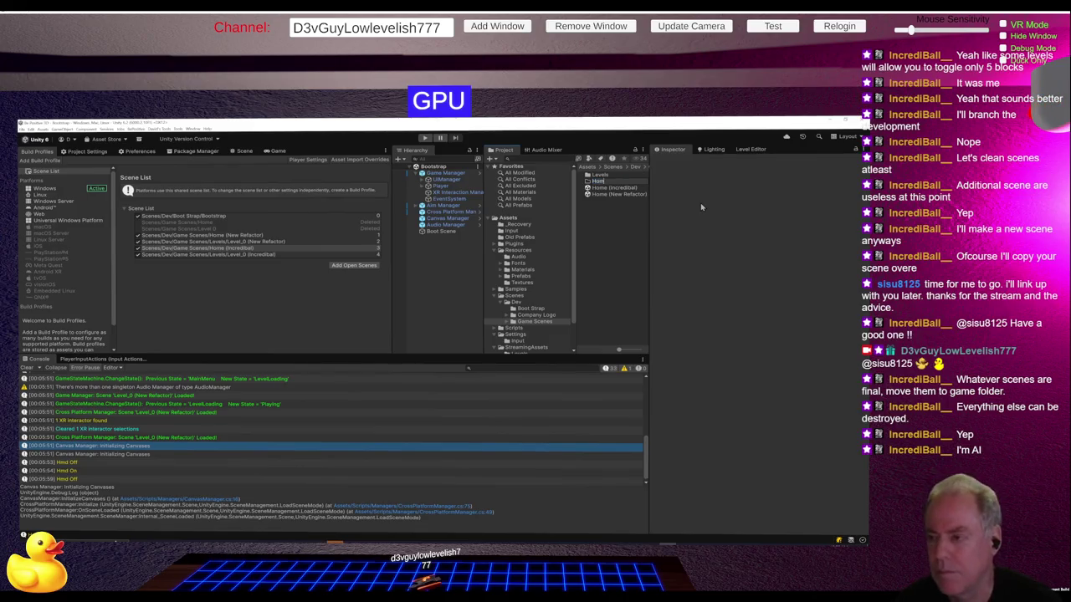
pyautogui.press('Return')
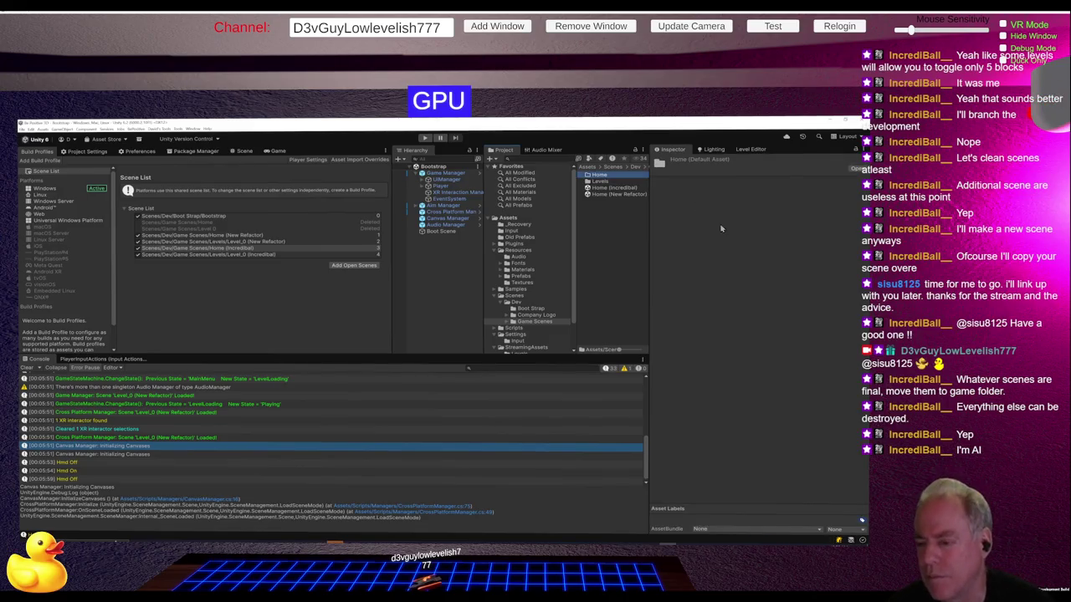
# Step: Move Home (Incredibal) and Home (New Refactor) into the Home folder, then open GameManager.cs
pyautogui.click(542, 309)
pyautogui.keyDown('ctrl'); pyautogui.click(537, 315); pyautogui.keyUp('ctrl')
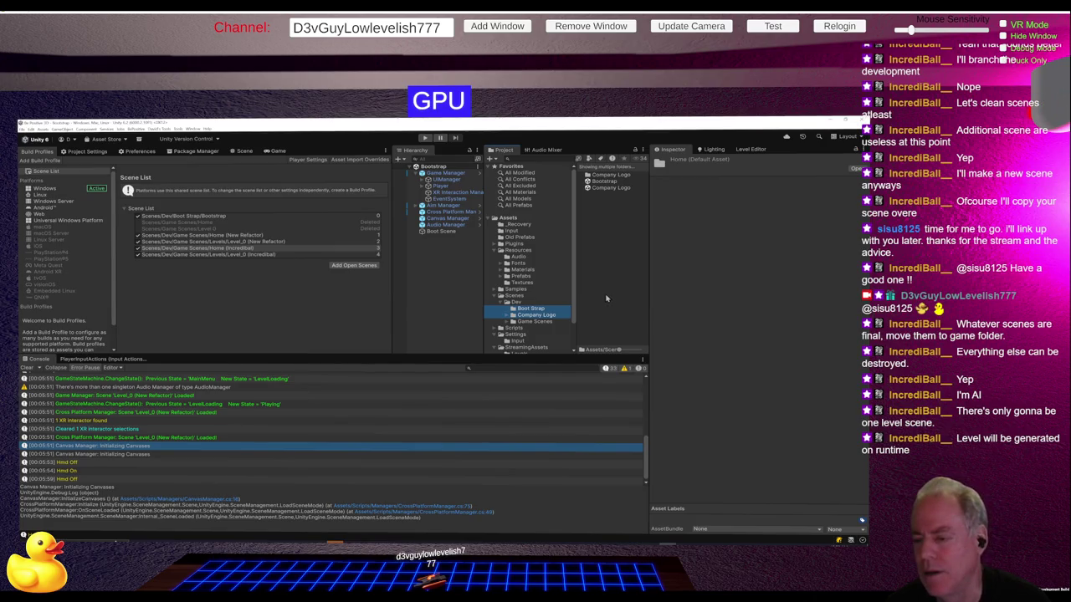
pyautogui.click(542, 323)
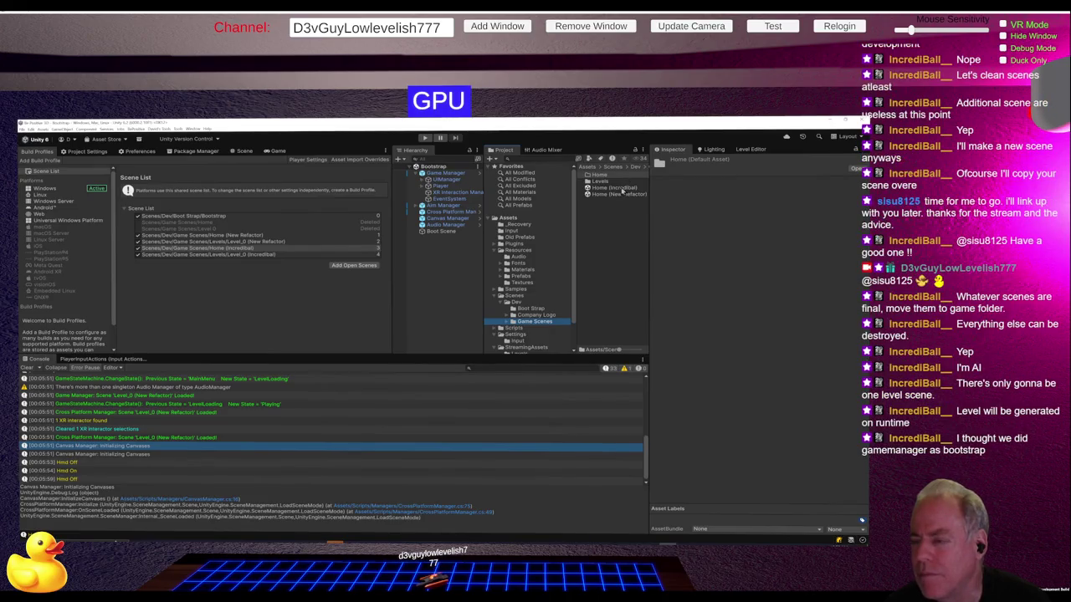
pyautogui.click(620, 187)
pyautogui.keyDown('shift'); pyautogui.click(626, 194); pyautogui.keyUp('shift')
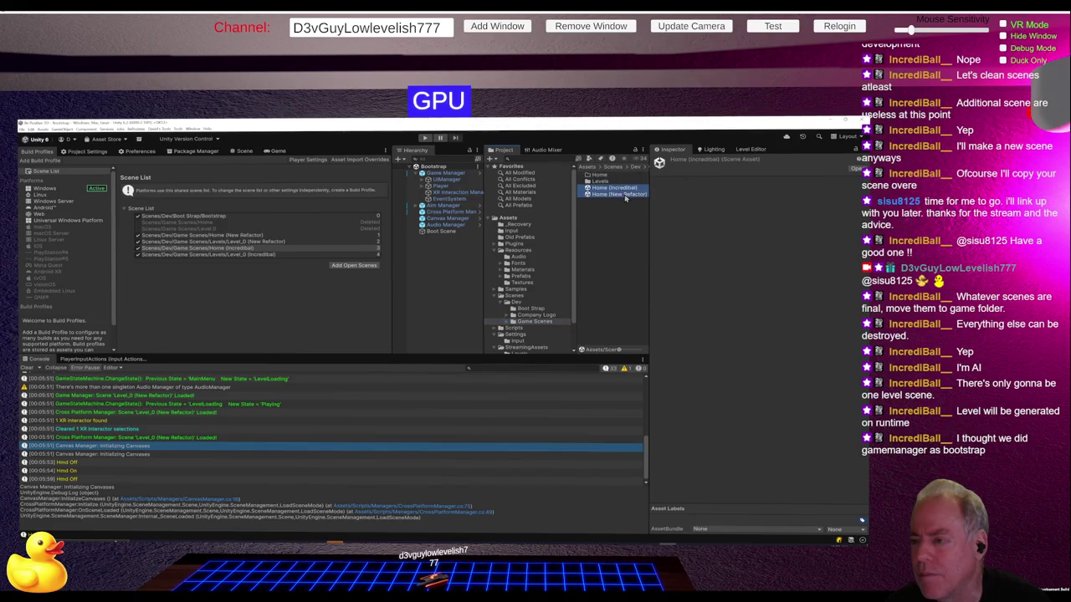
pyautogui.moveTo(626, 194)
pyautogui.mouseDown()
pyautogui.moveTo(603, 176)
pyautogui.moveTo(536, 309)
pyautogui.mouseUp()
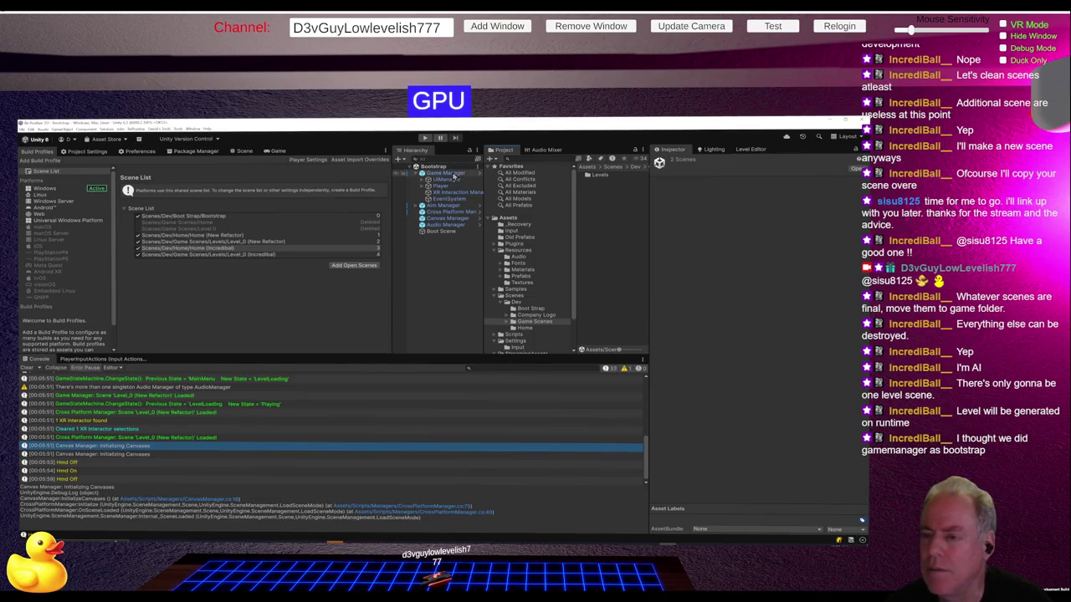
pyautogui.click(454, 173)
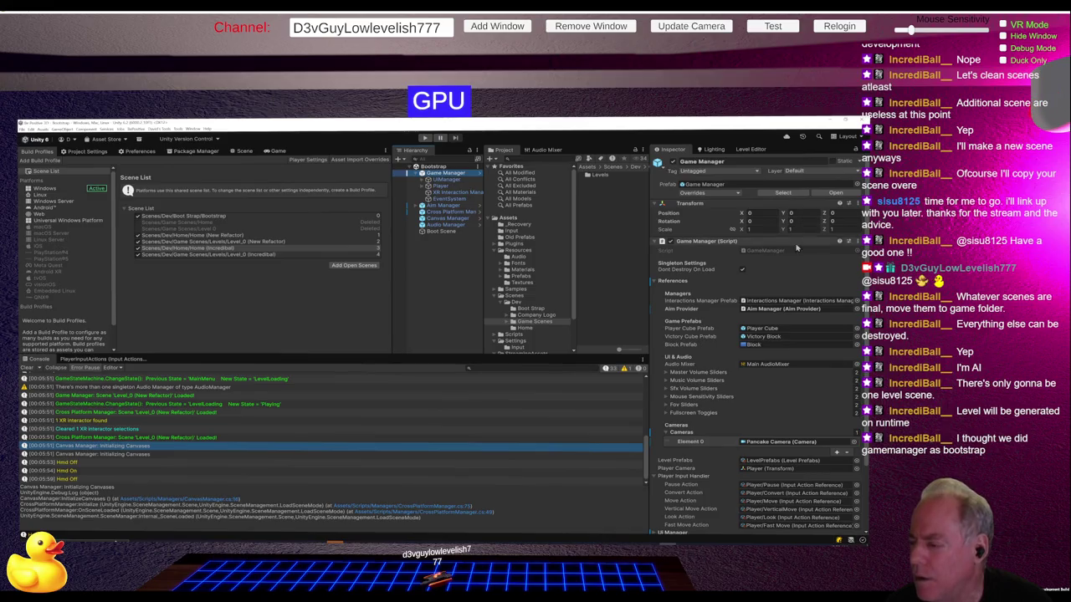
pyautogui.doubleClick(775, 256)
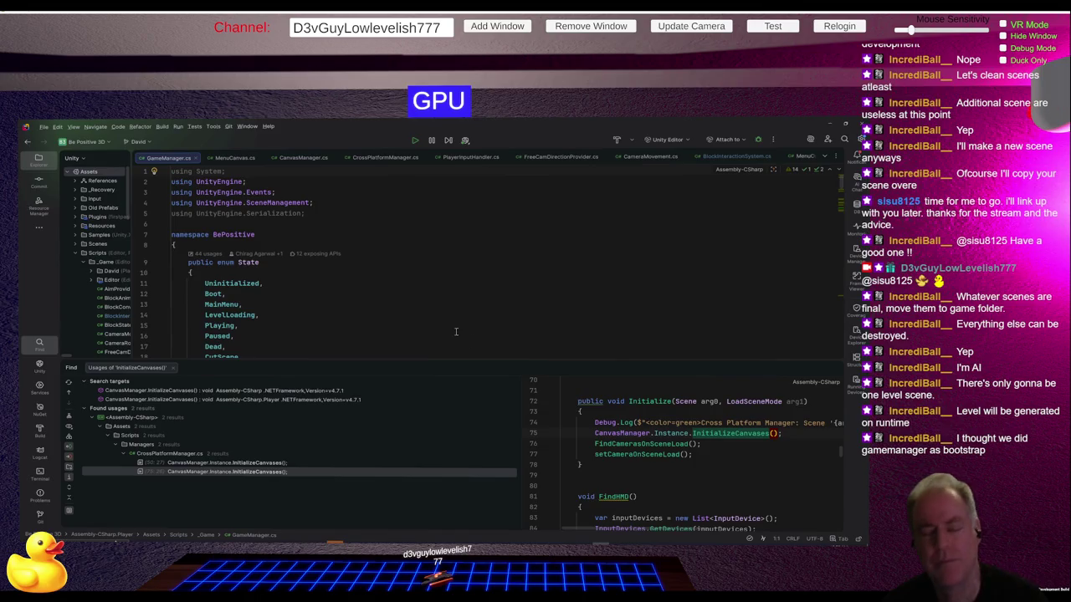
# Step: Review GameManager.cs's HomeScene field uses and the Boot state handling in Rider, then return to Unity
pyautogui.moveTo(448, 361); pyautogui.dragTo(461, 421)
pyautogui.scroll(-5, 484, 345)
pyautogui.scroll(-1, 483, 345)
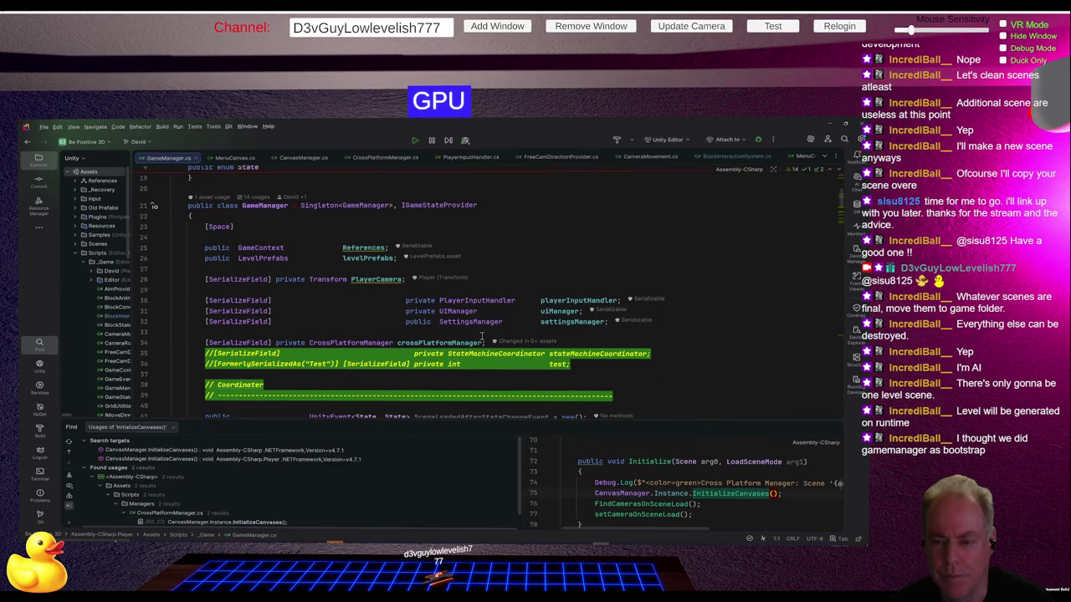
pyautogui.scroll(-7, 481, 336)
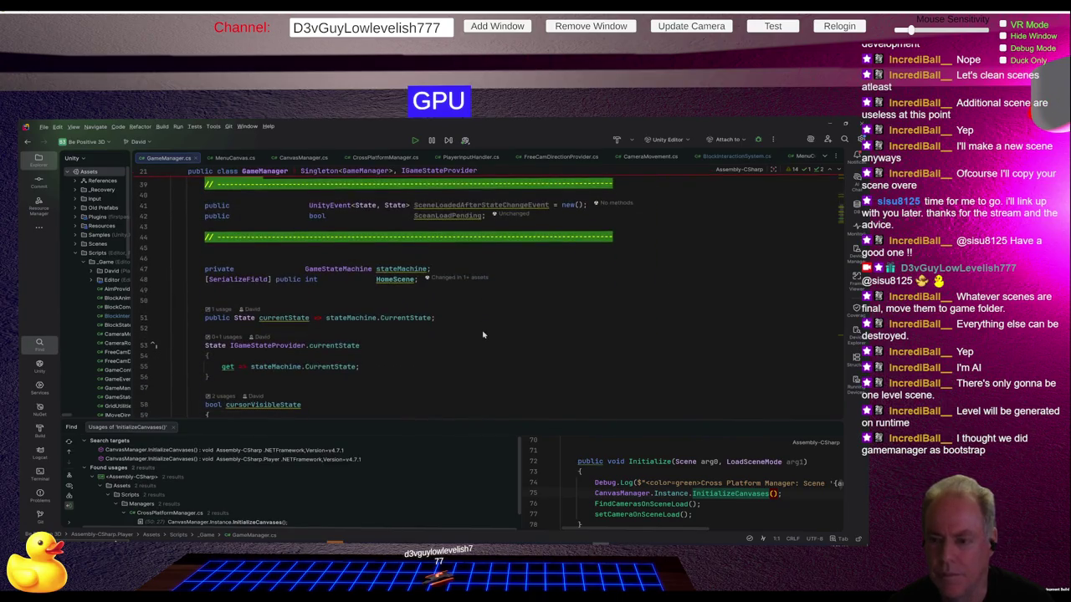
pyautogui.click(392, 280)
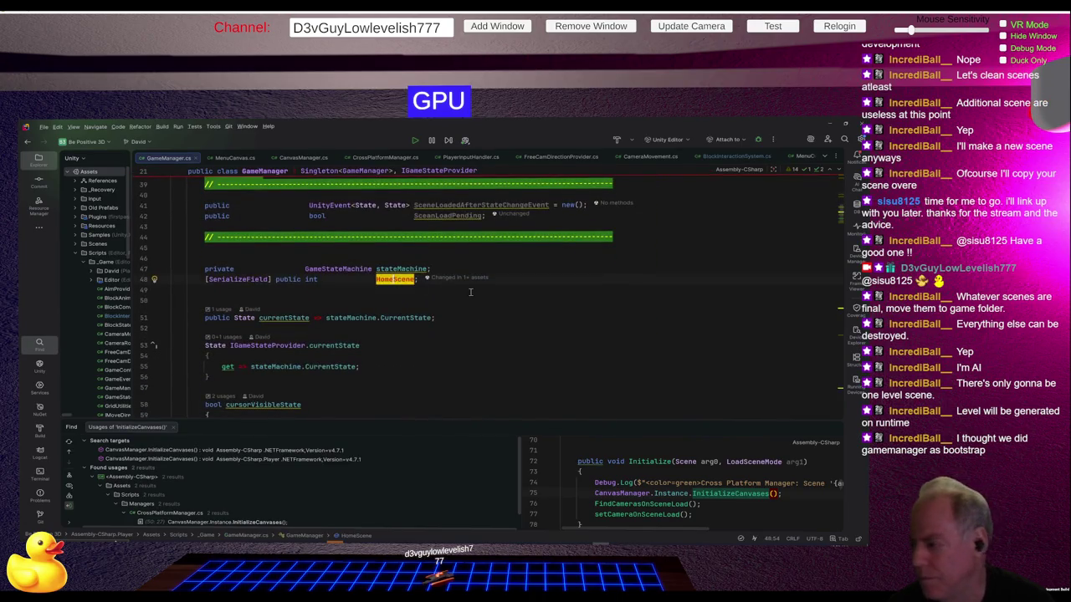
pyautogui.scroll(-20, 470, 292)
pyautogui.scroll(-8, 467, 303)
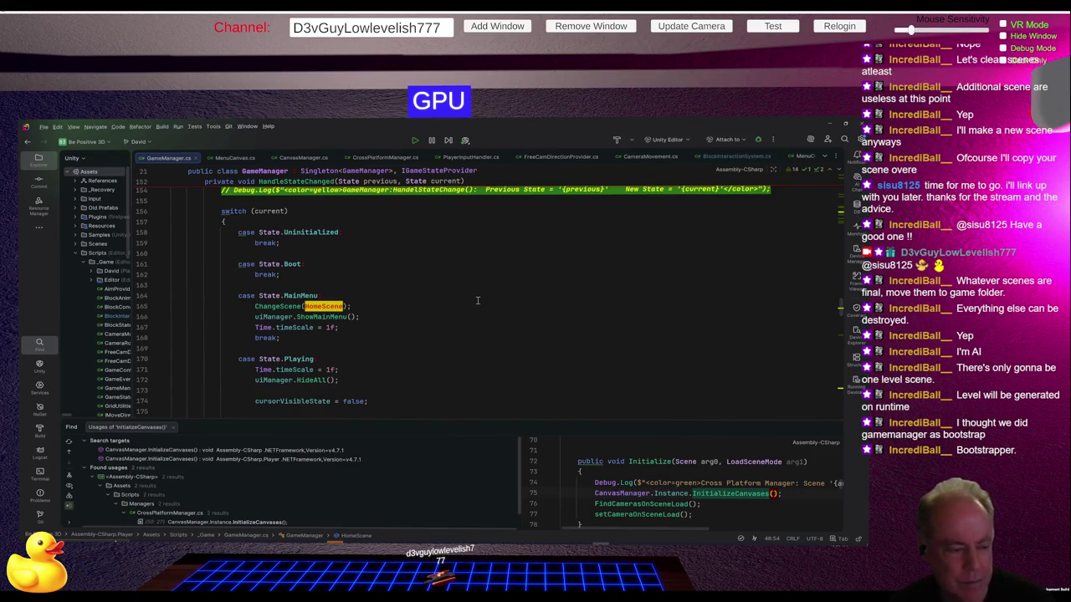
pyautogui.scroll(-2, 477, 300)
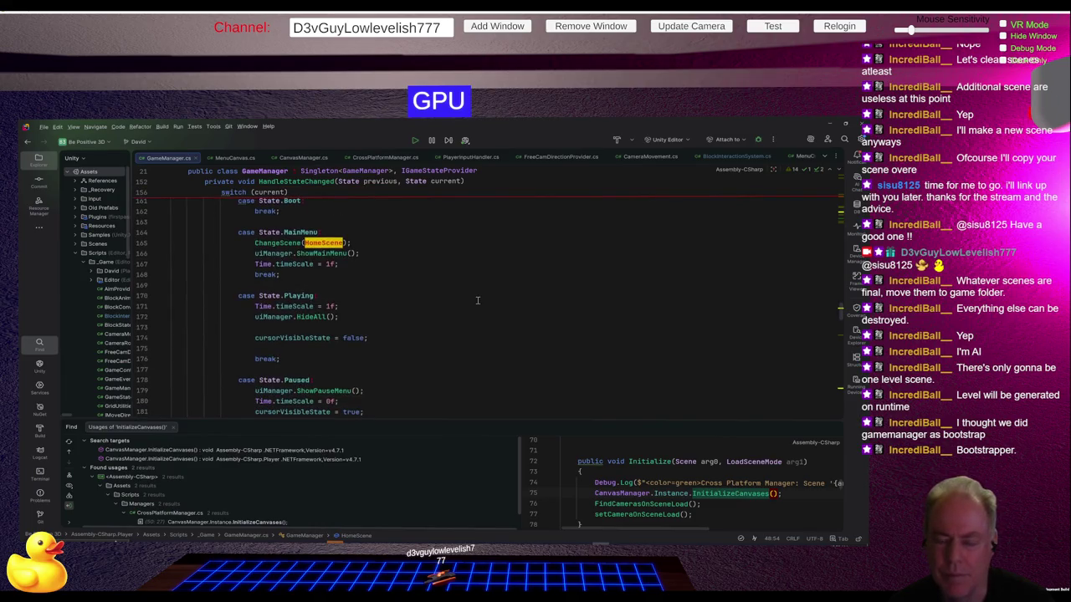
pyautogui.scroll(3, 477, 301)
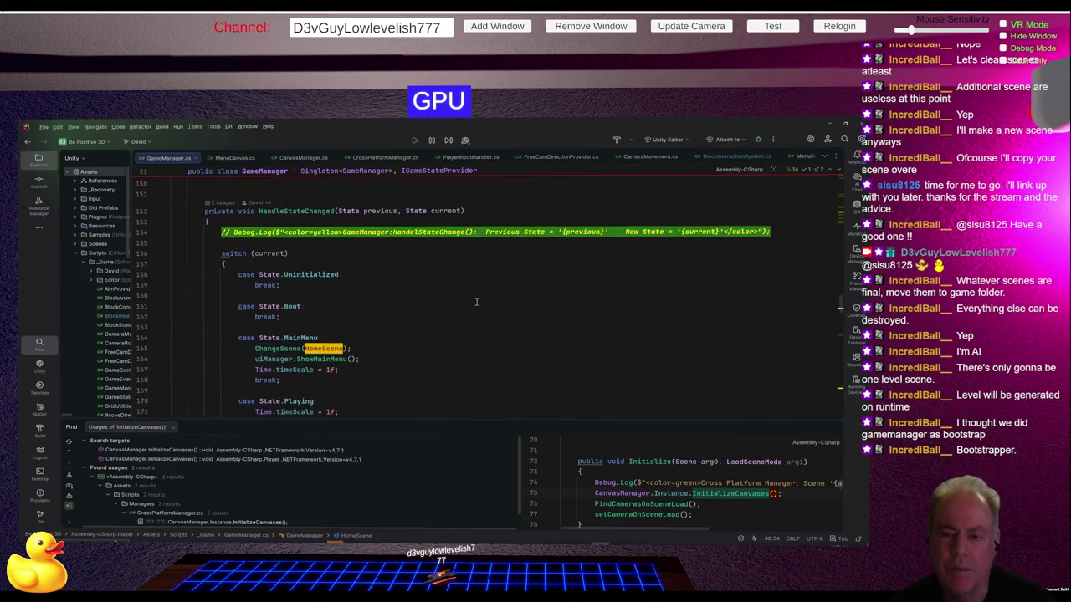
pyautogui.click(291, 306)
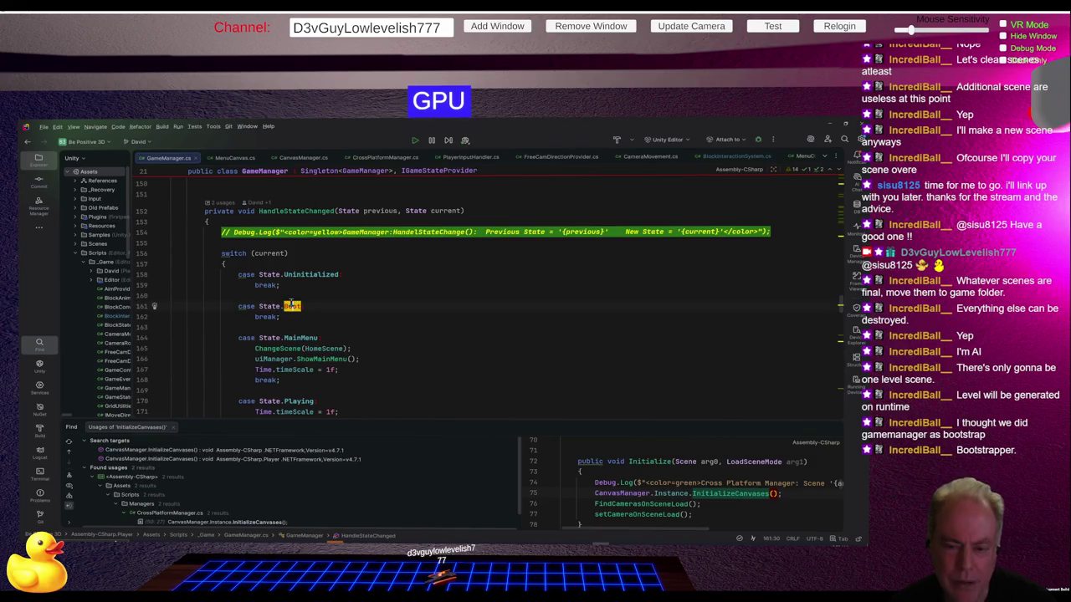
pyautogui.moveTo(290, 306)
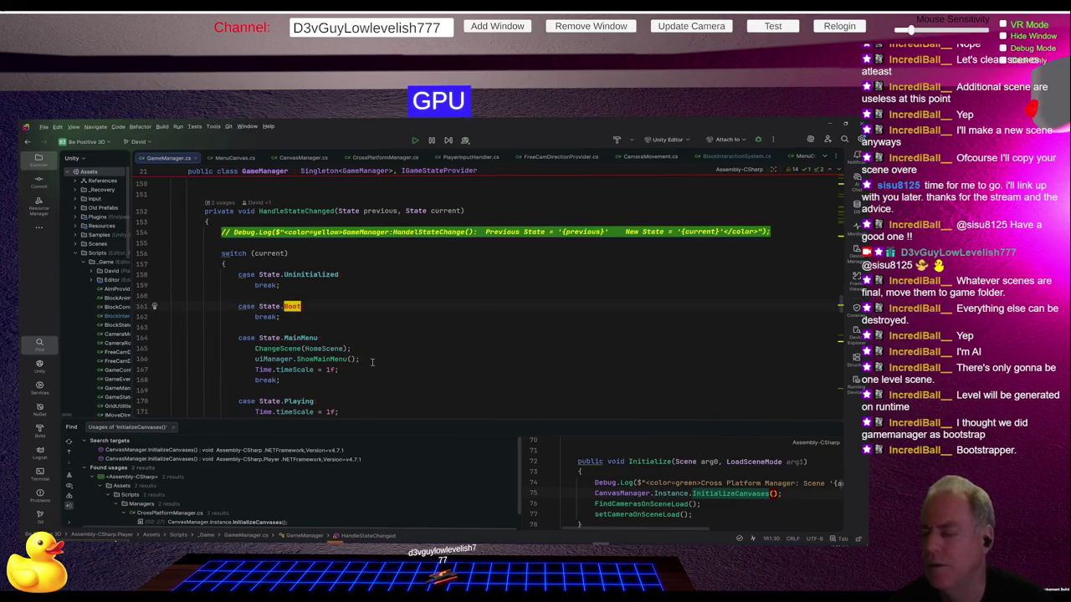
pyautogui.hotkey('alt', 'Tab')
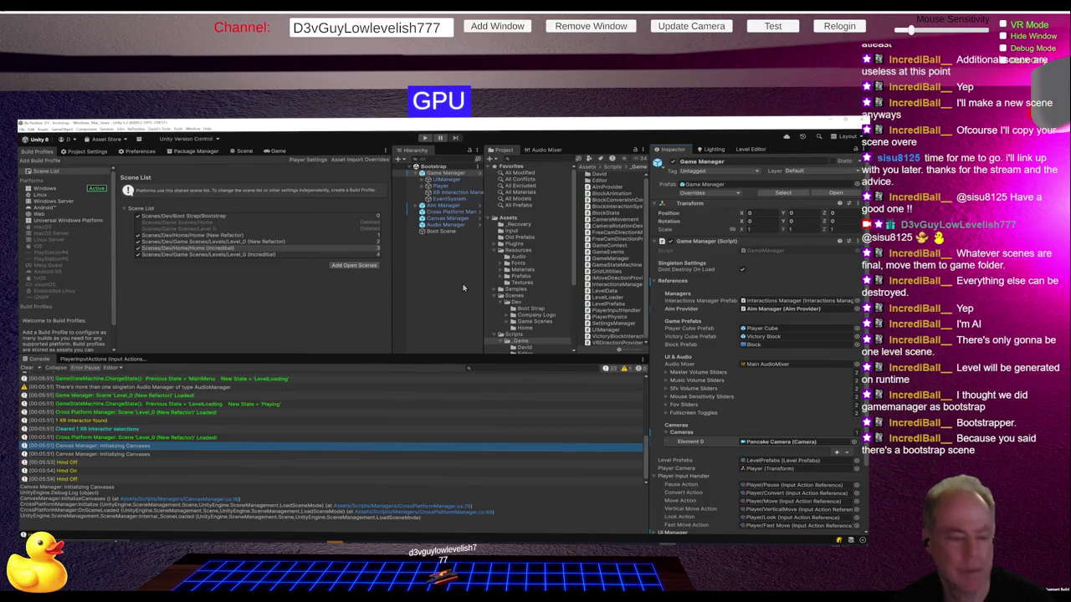
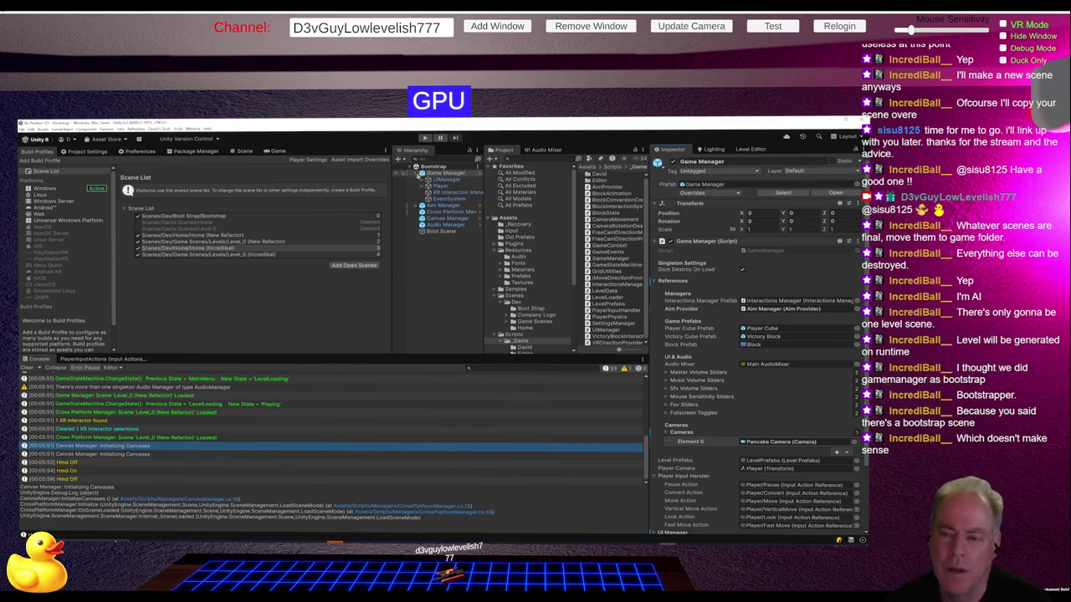
# Step: Drag both Level_0 scenes from Scenes/Dev/Game Scenes/Levels up into the Game Scenes folder
pyautogui.click(418, 173)
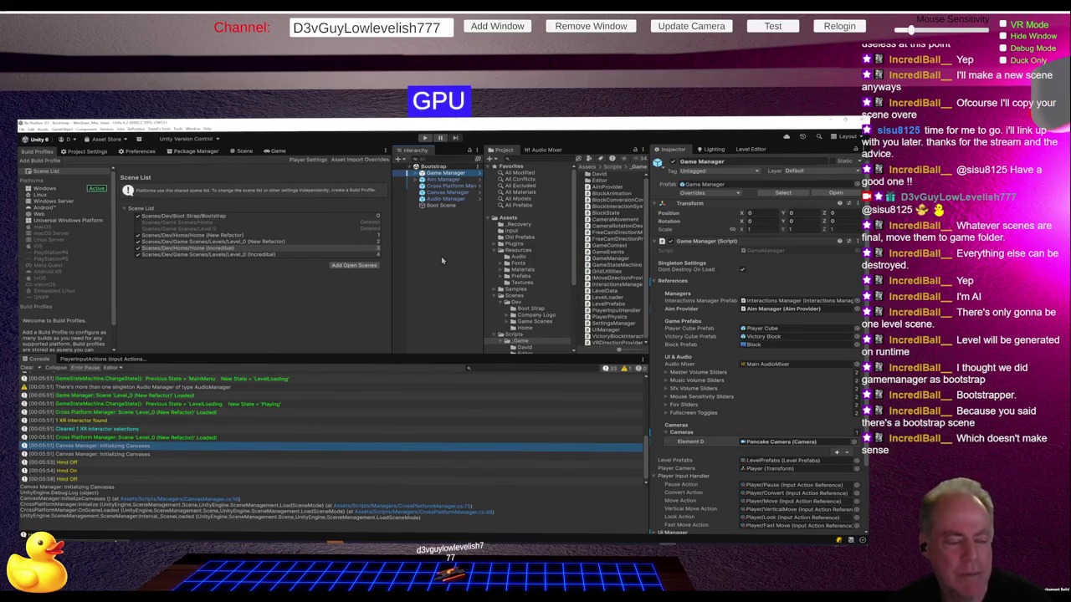
pyautogui.scroll(-3, 539, 251)
pyautogui.click(542, 248)
pyautogui.doubleClick(543, 249)
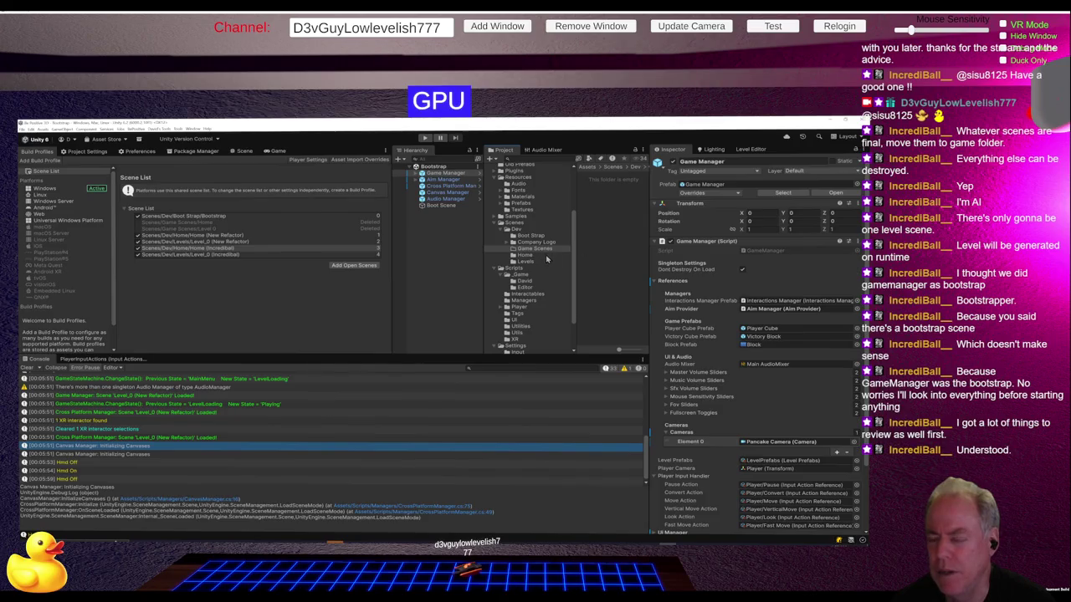
pyautogui.click(528, 261)
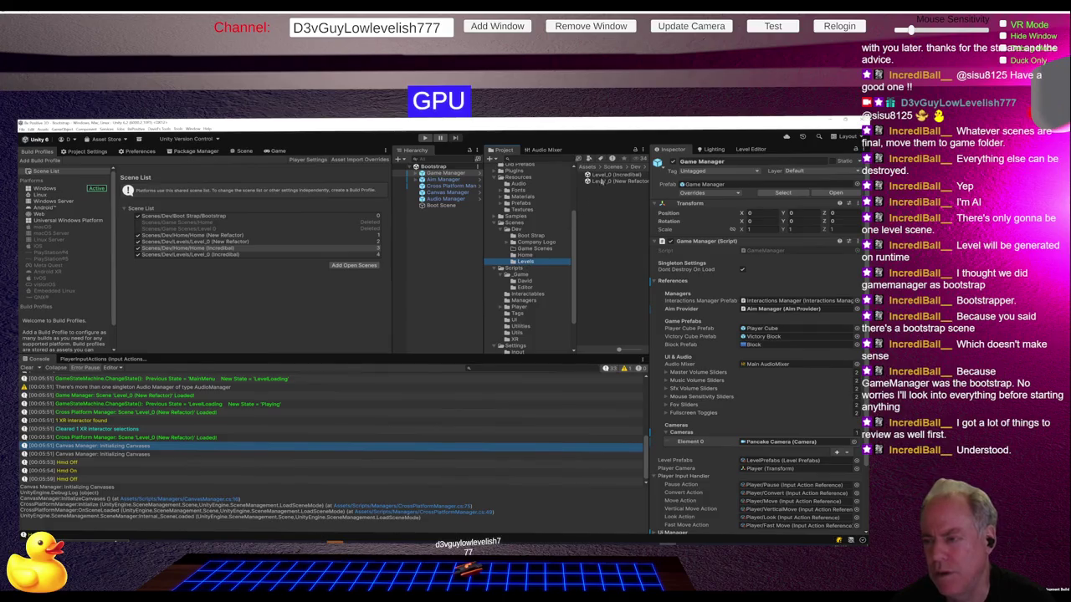
pyautogui.click(603, 175)
pyautogui.keyDown('shift'); pyautogui.click(605, 182); pyautogui.keyUp('shift')
pyautogui.moveTo(605, 184); pyautogui.dragTo(549, 251)
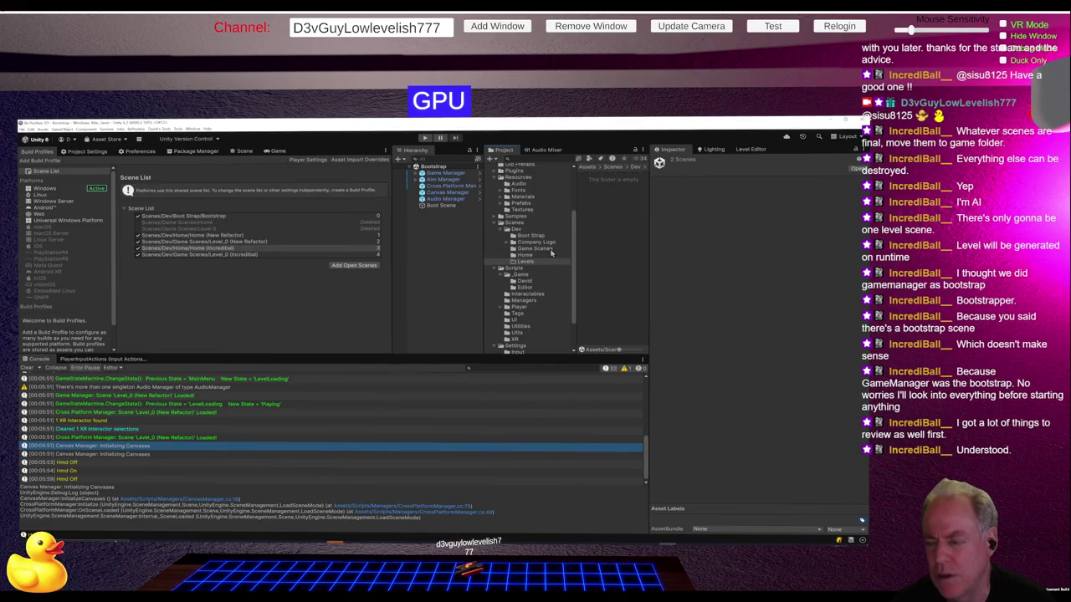
# Step: Delete the empty Levels folder and confirm the deletion
pyautogui.rightClick(519, 263)
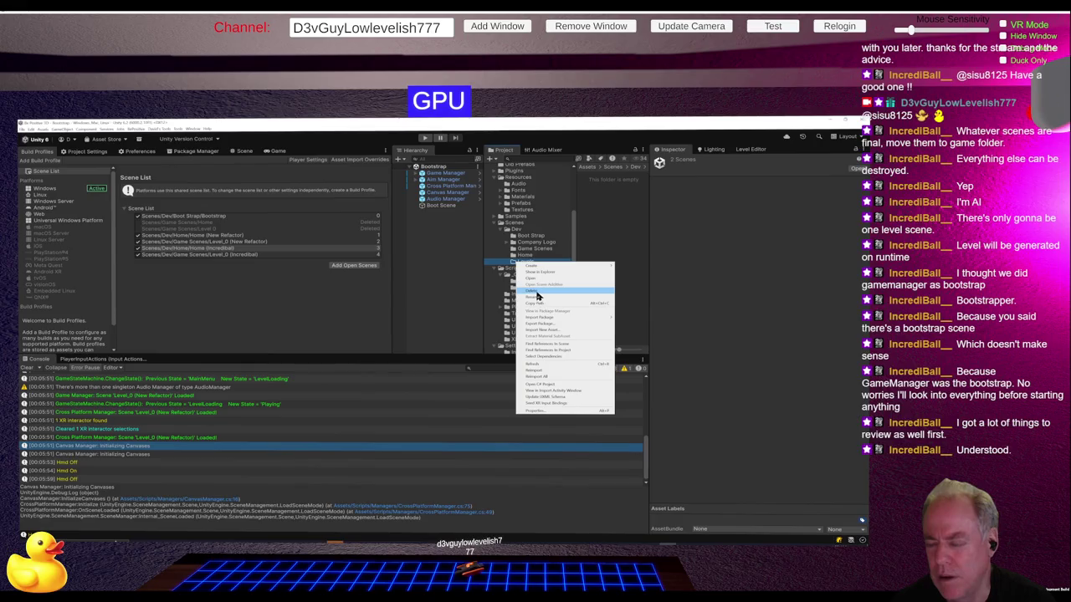
pyautogui.click(536, 295)
pyautogui.click(562, 458)
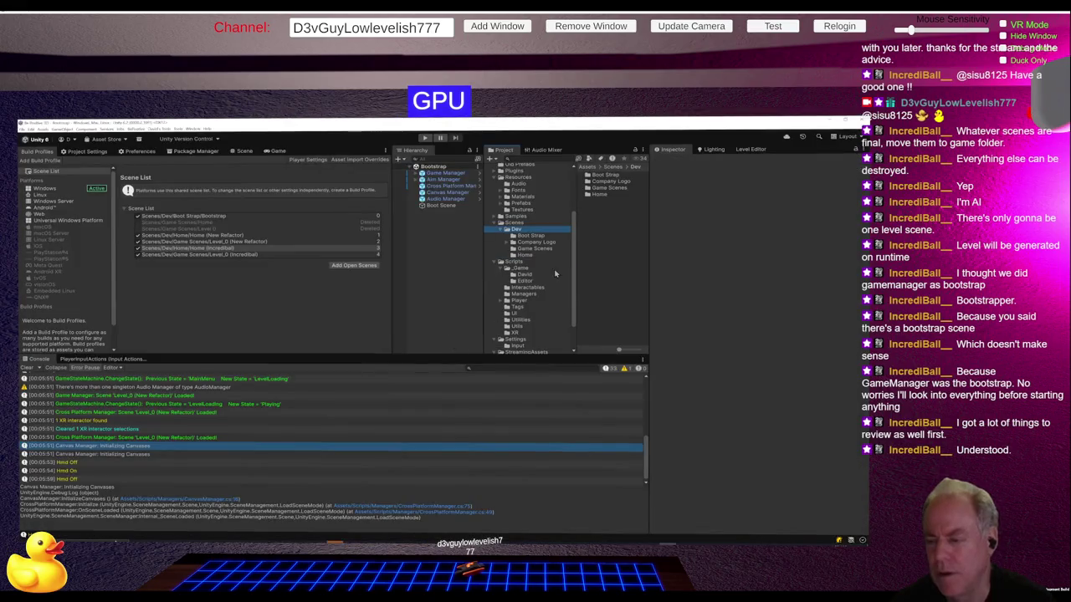
# Step: Check the contents of the Boot Strap, Company Logo, Game Scenes and Home folders
pyautogui.click(548, 235)
pyautogui.click(544, 243)
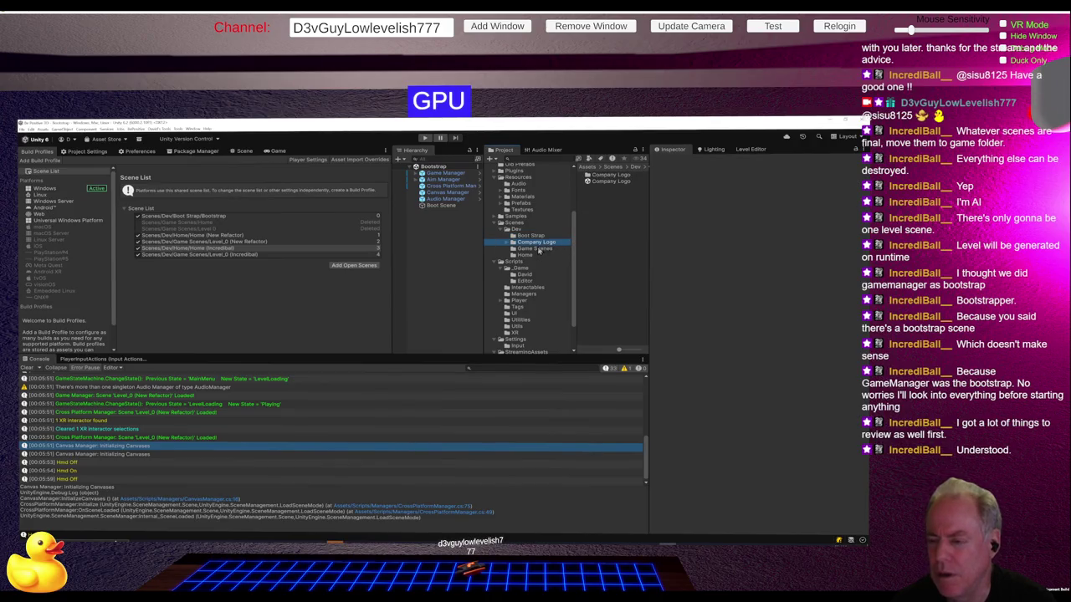
pyautogui.click(536, 250)
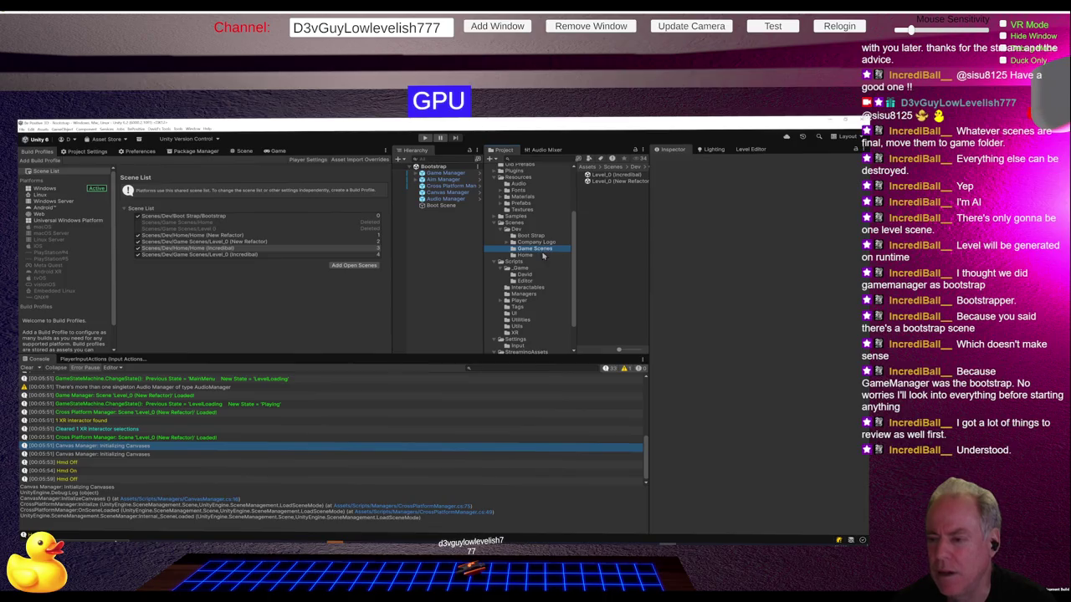
pyautogui.click(525, 256)
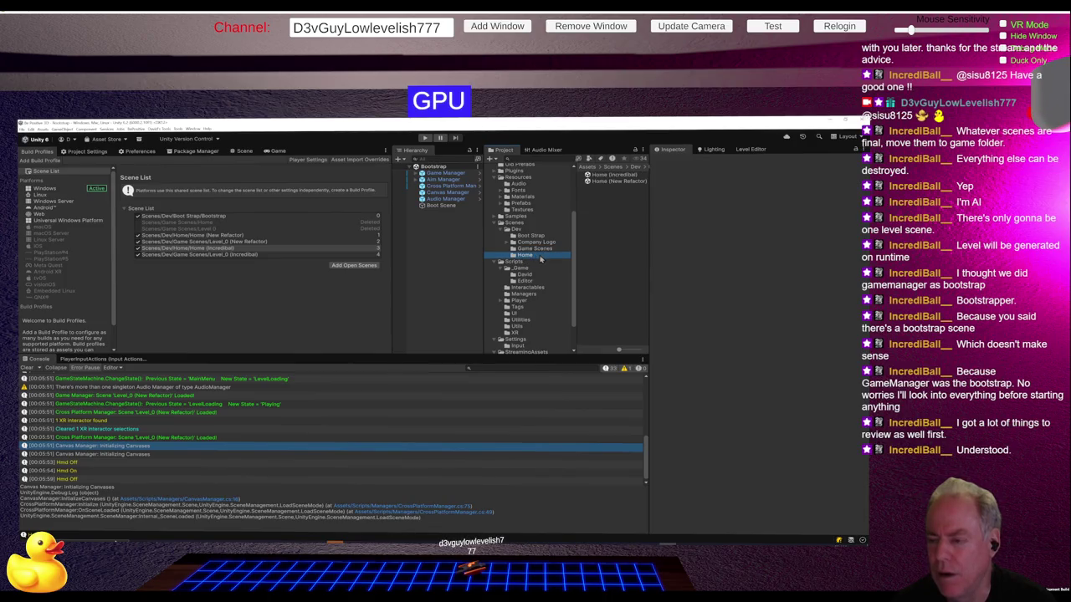
pyautogui.click(539, 249)
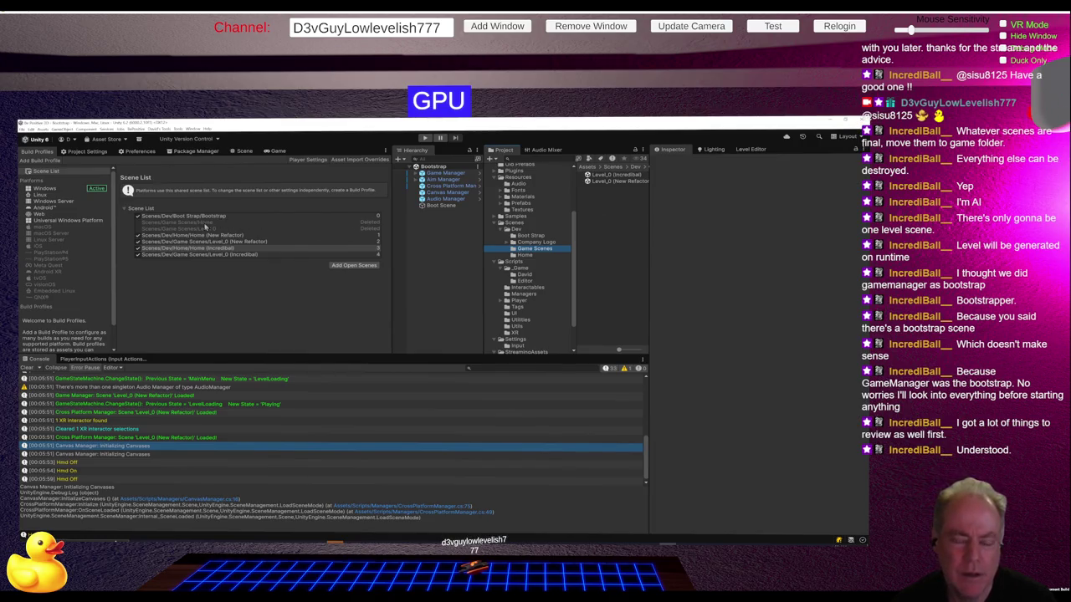
# Step: Remove the deleted Home and Level_0 entries from the build Scene List
pyautogui.click(215, 222)
pyautogui.rightClick(217, 228)
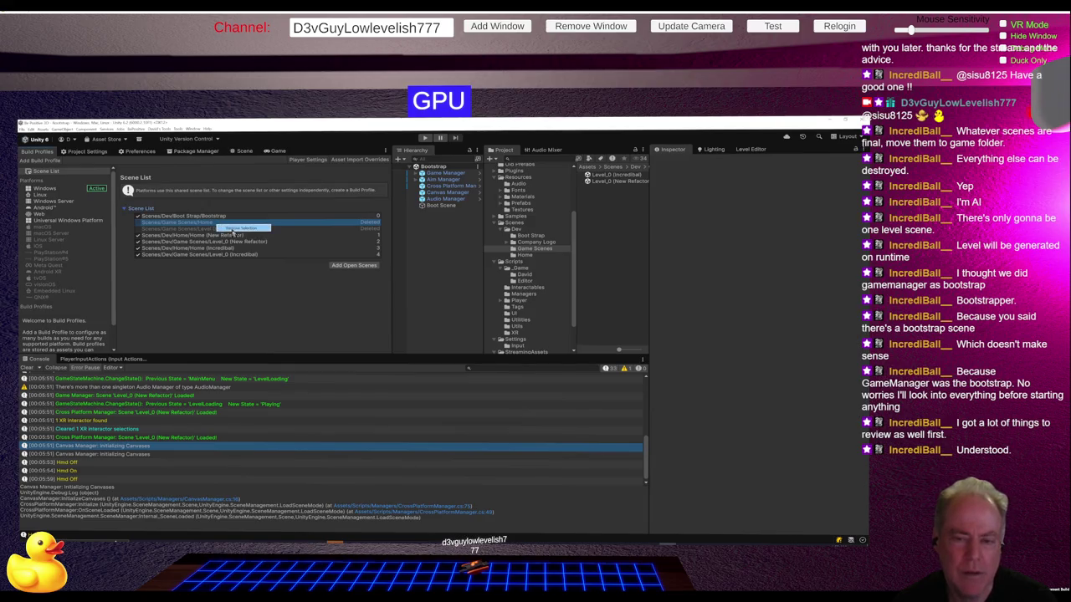
pyautogui.click(236, 229)
pyautogui.click(212, 222)
pyautogui.rightClick(213, 224)
pyautogui.click(235, 230)
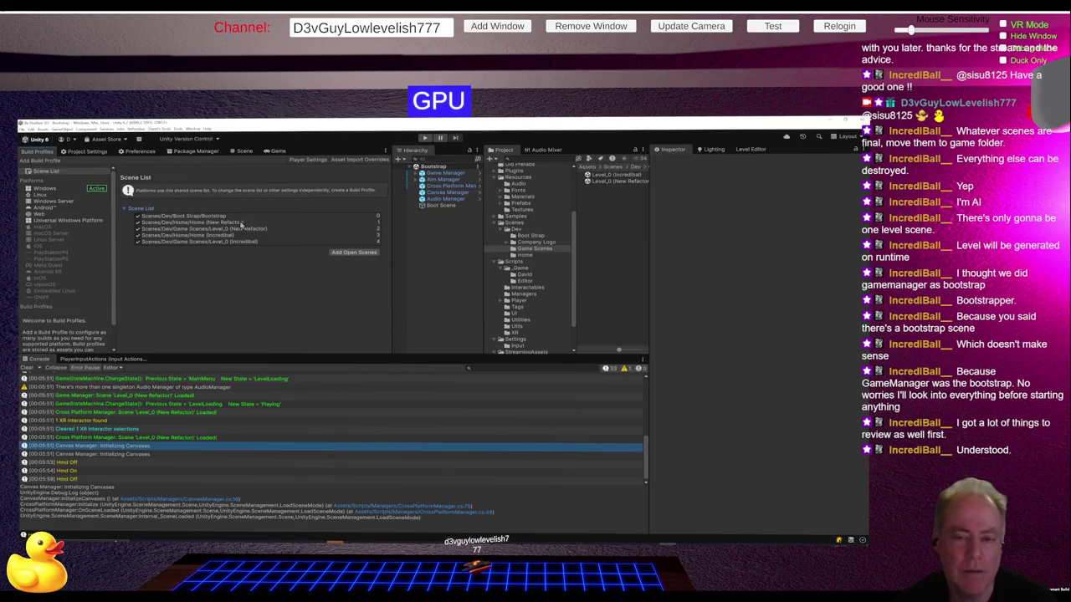
# Step: Remove the New Refactor Home and Level_0 entries, then re-add Level_0 (New Refactor) at index 1
pyautogui.click(241, 224)
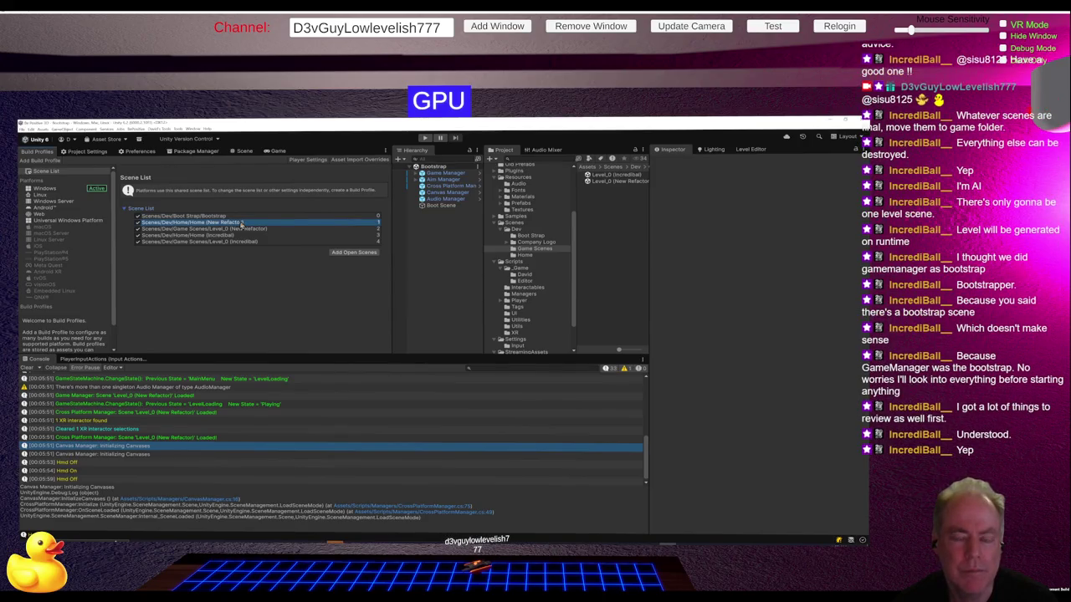
pyautogui.click(251, 225)
pyautogui.rightClick(259, 224)
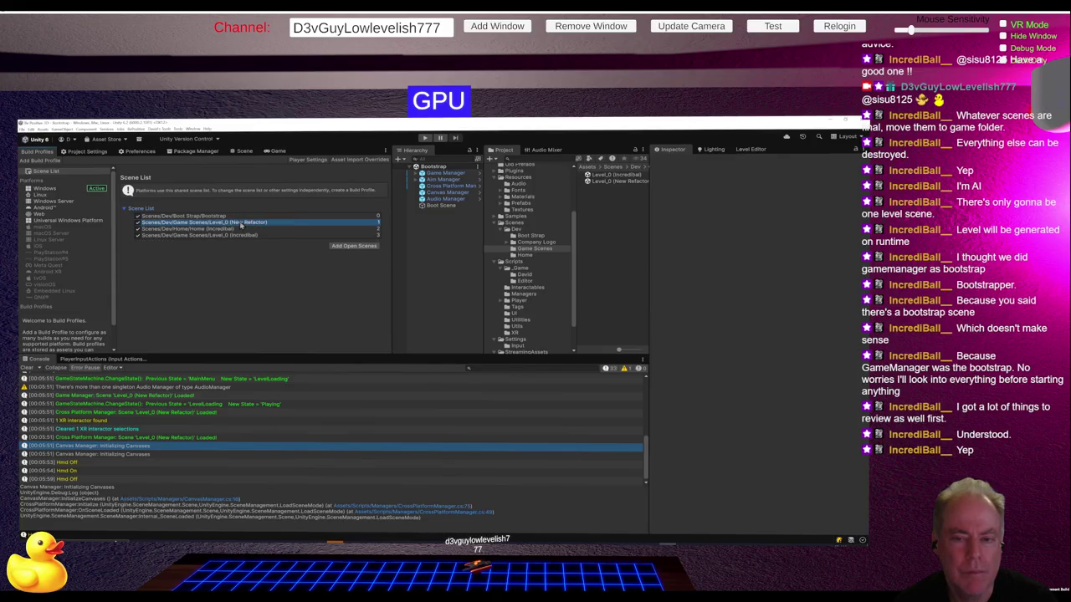
pyautogui.click(261, 225)
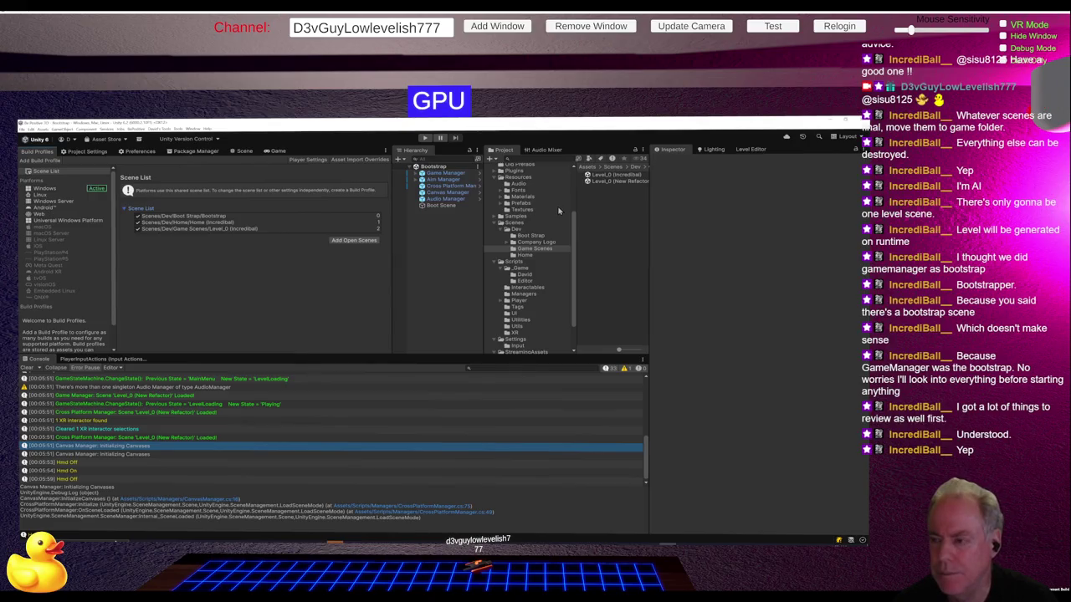
pyautogui.keyDown('ctrl'); pyautogui.click(597, 181); pyautogui.keyUp('ctrl')
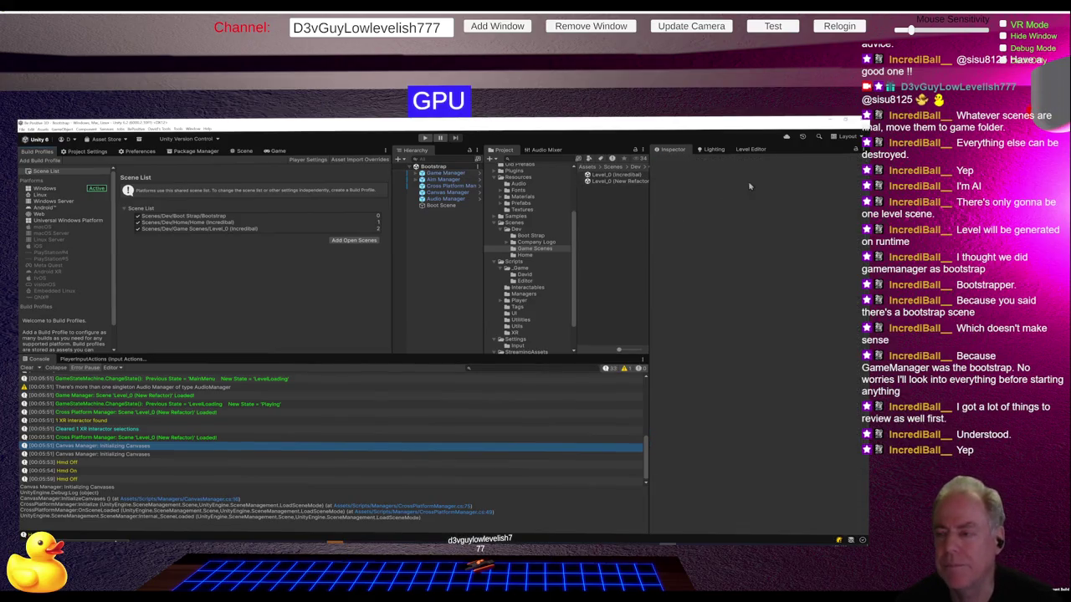
pyautogui.moveTo(619, 177)
pyautogui.mouseDown()
pyautogui.moveTo(347, 240)
pyautogui.moveTo(273, 224)
pyautogui.mouseUp()
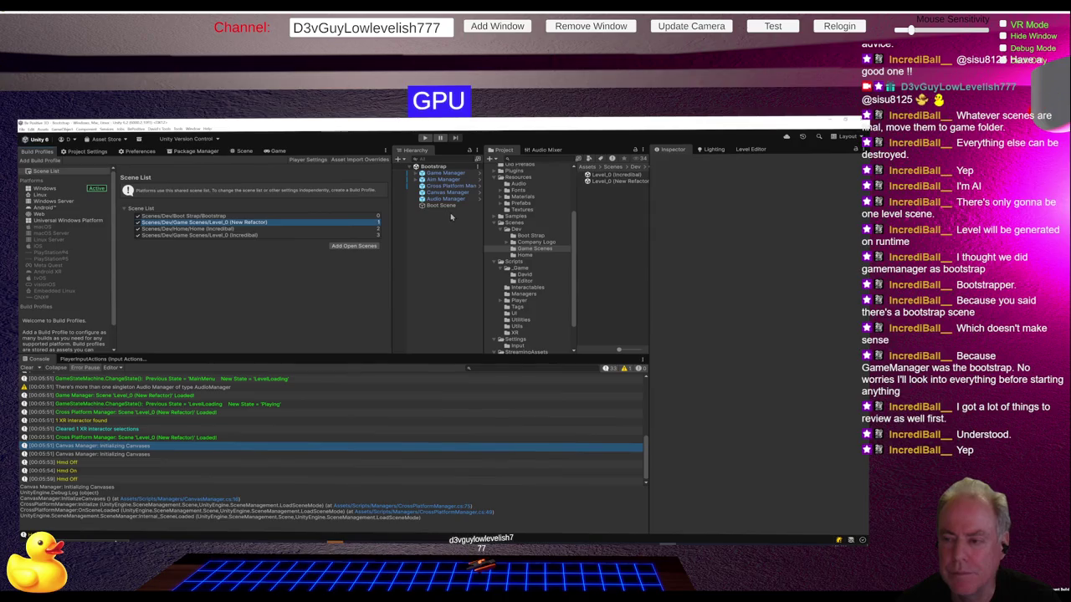
# Step: Insert Home (New Refactor) right after Bootstrap in the Scene List and check Game Manager's Home Scene
pyautogui.click(532, 255)
pyautogui.moveTo(621, 181)
pyautogui.mouseDown()
pyautogui.moveTo(347, 228)
pyautogui.moveTo(261, 224)
pyautogui.mouseUp()
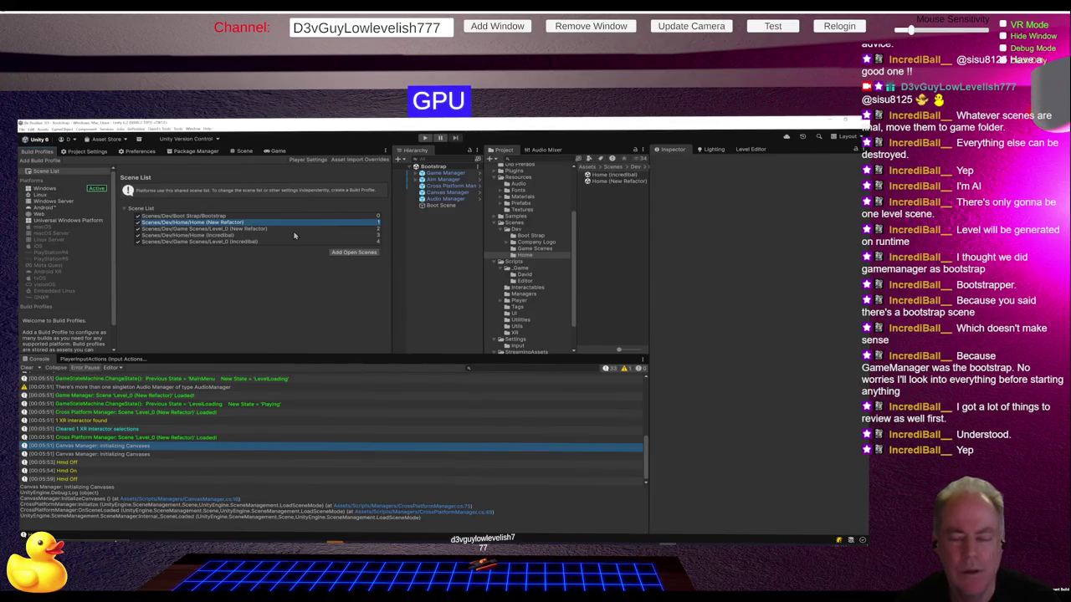
pyautogui.click(222, 218)
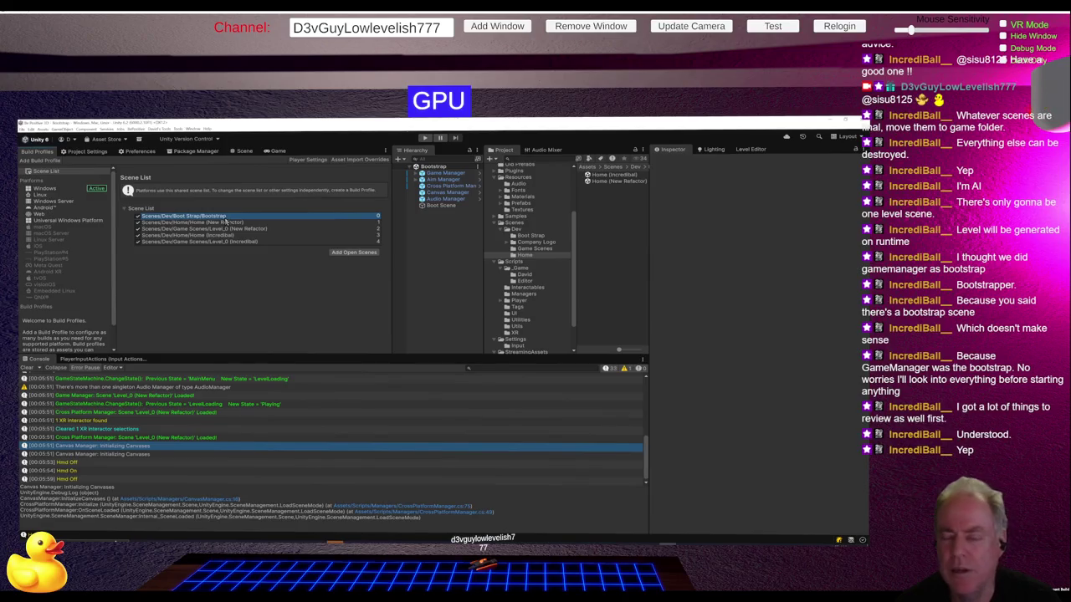
pyautogui.click(753, 509)
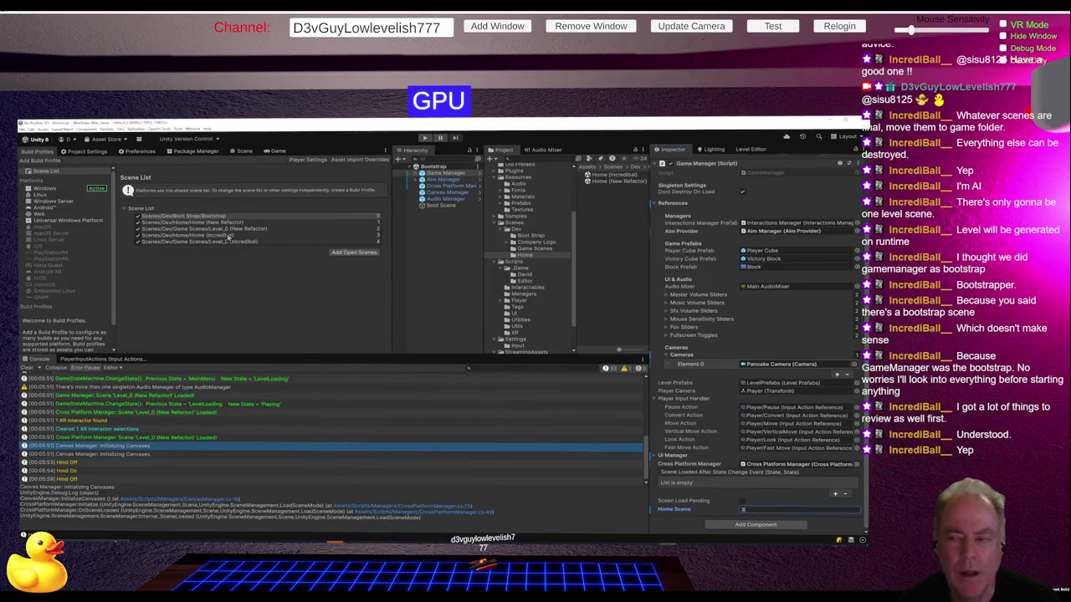
# Step: Open a Home scene, then load the Bootstrap scene and inspect its Game Manager settings
pyautogui.doubleClick(614, 176)
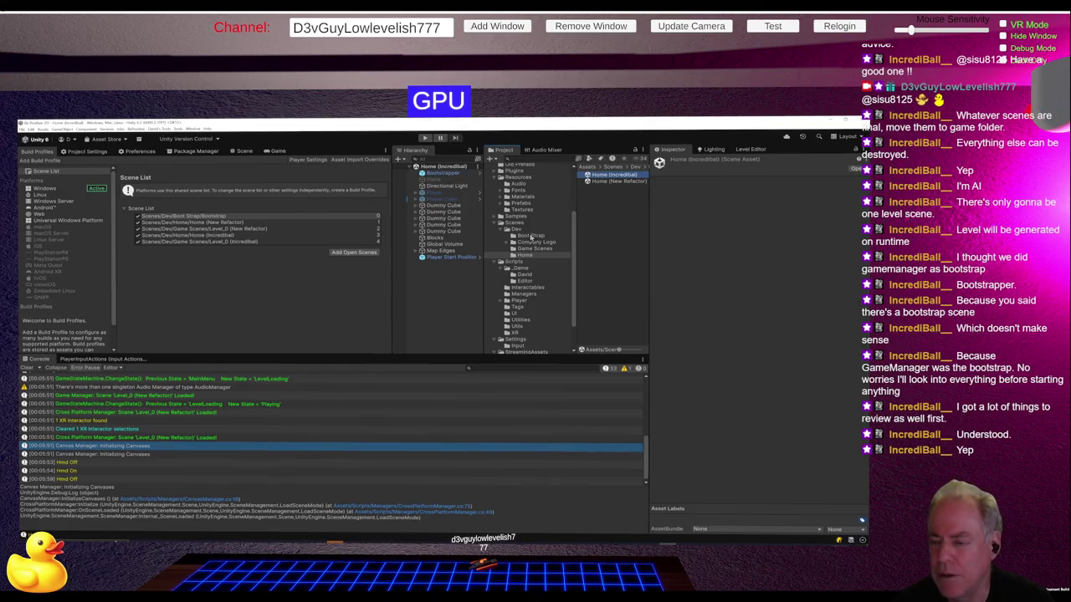
pyautogui.click(530, 235)
pyautogui.doubleClick(603, 176)
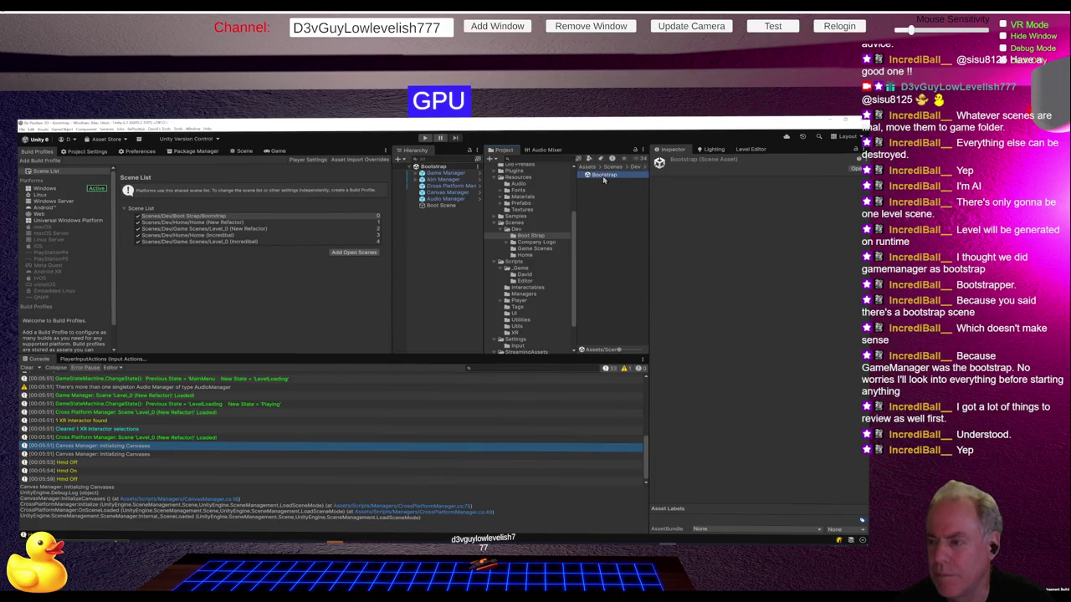
pyautogui.click(241, 151)
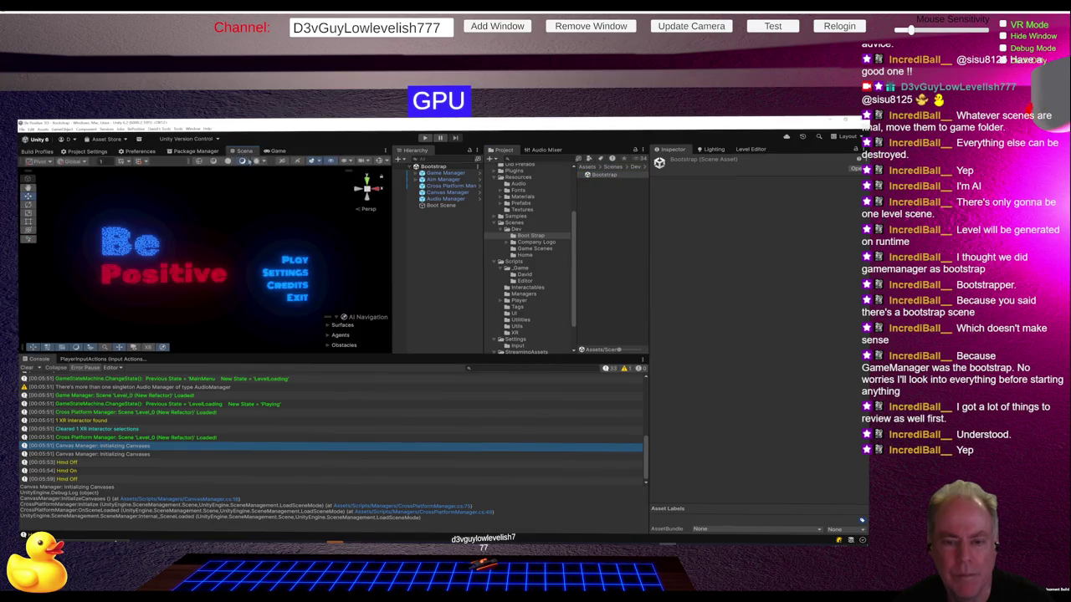
pyautogui.click(608, 176)
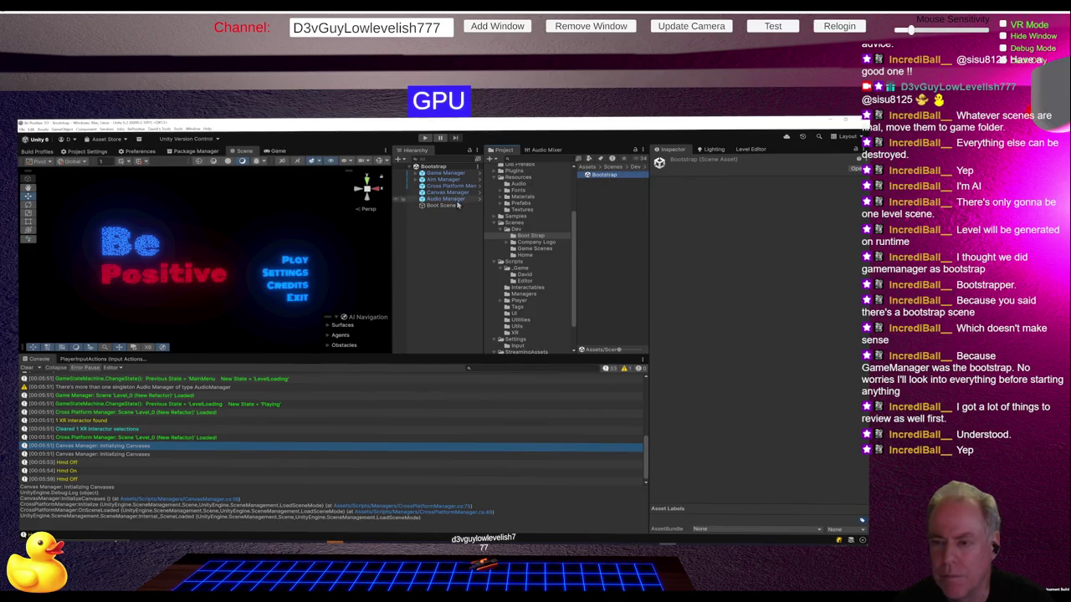
pyautogui.click(441, 174)
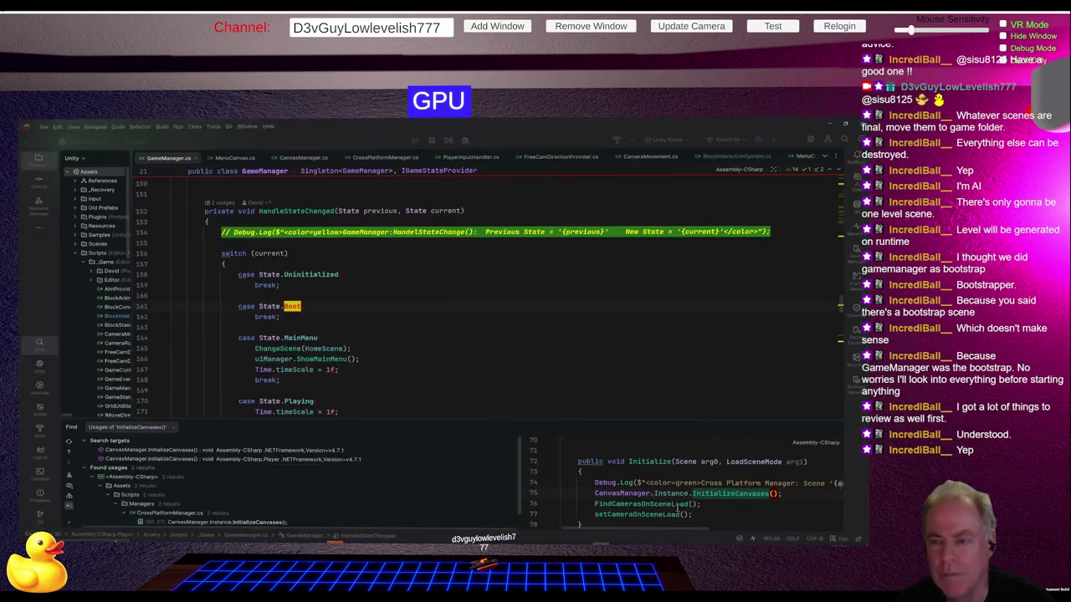
pyautogui.hotkey('alt', 'Tab')
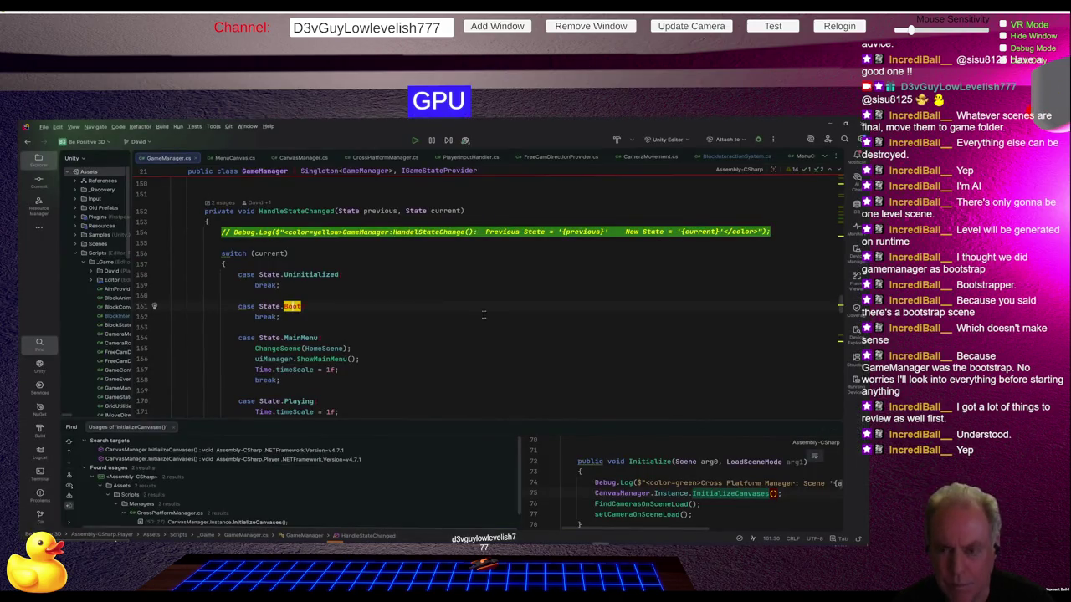
pyautogui.scroll(-10, 436, 288)
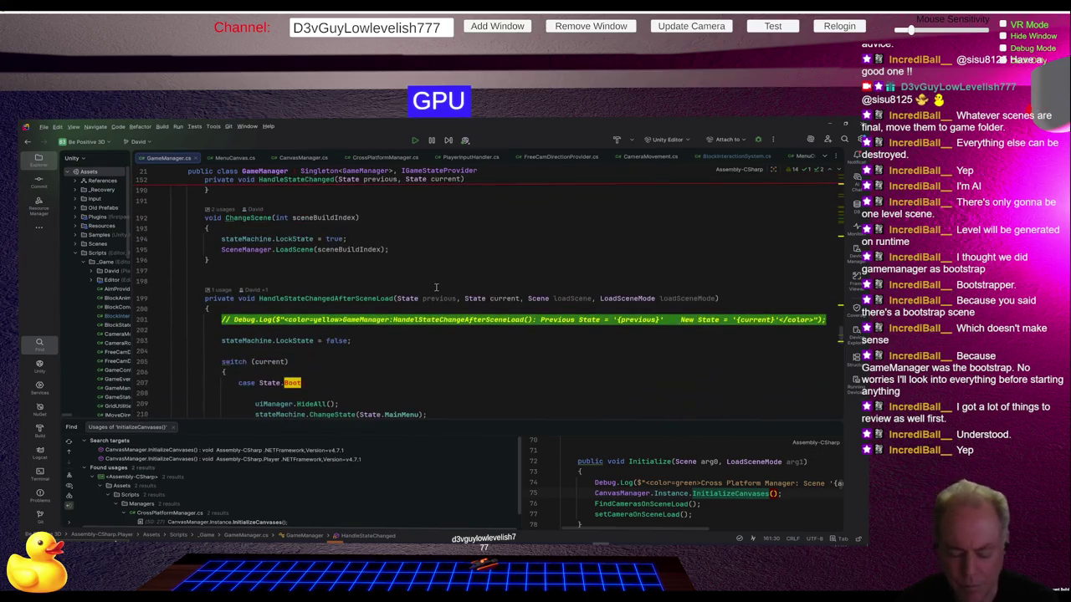
pyautogui.hotkey('ctrl', 'f')
pyautogui.write('level')
pyautogui.press('Return')
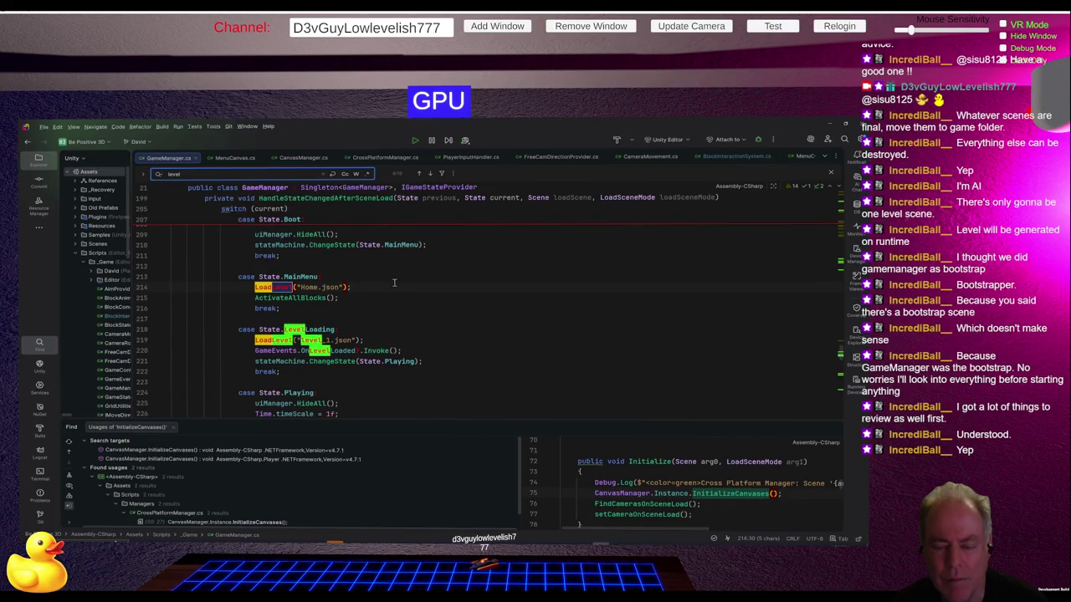
pyautogui.click(377, 297)
pyautogui.press('Escape')
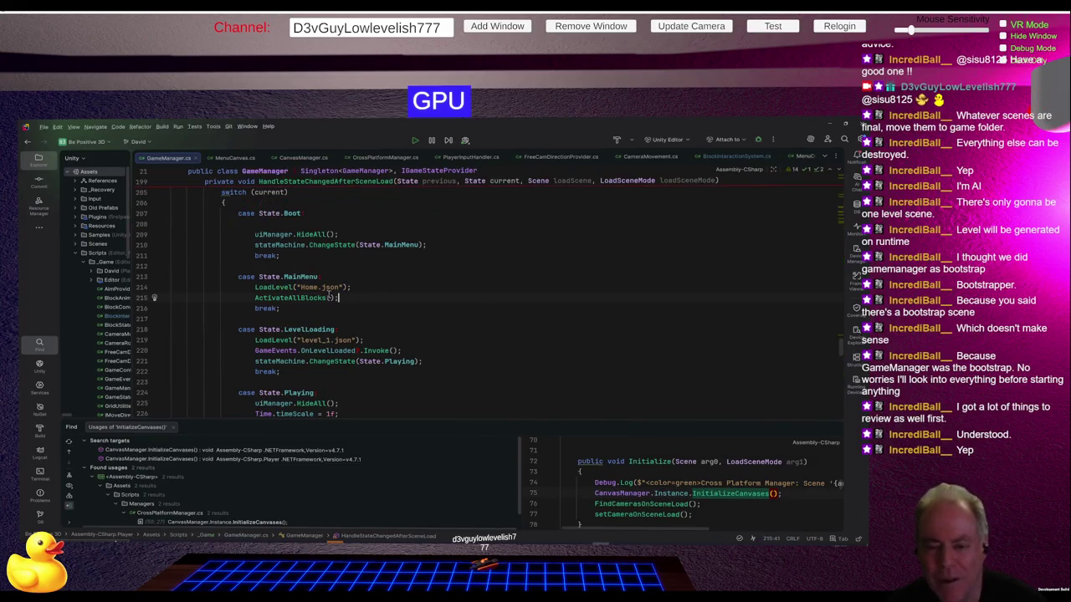
pyautogui.click(280, 287)
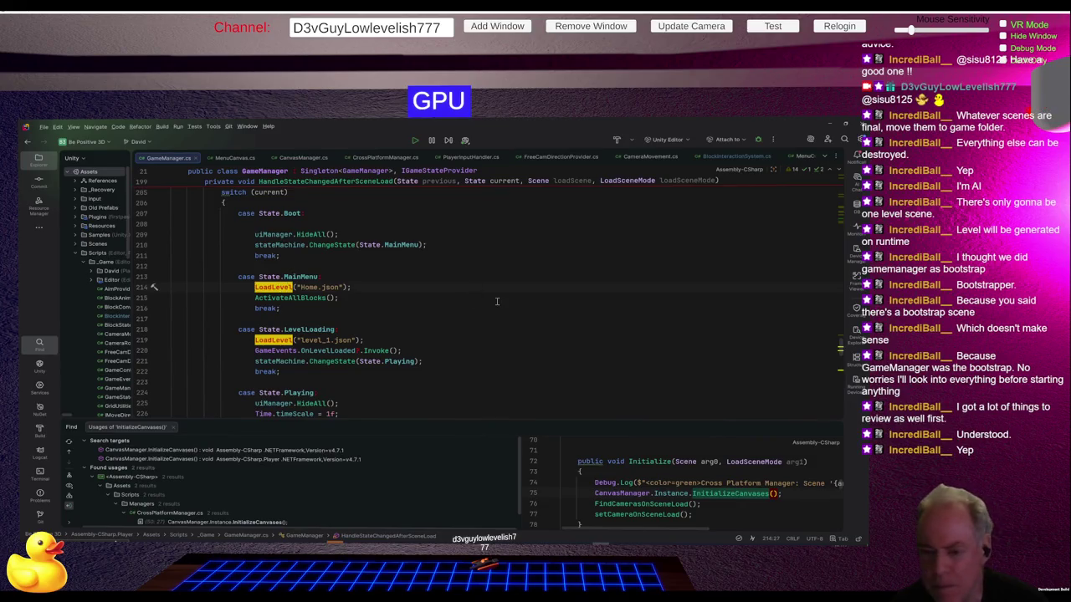
pyautogui.scroll(-9, 497, 302)
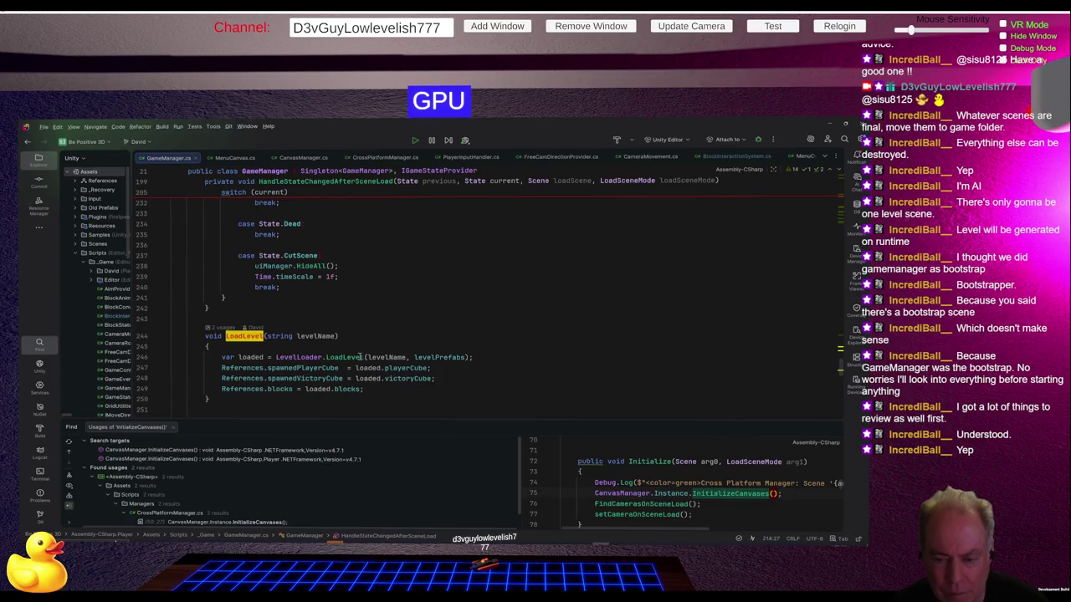
pyautogui.moveTo(449, 355)
pyautogui.scroll(8, 309, 364)
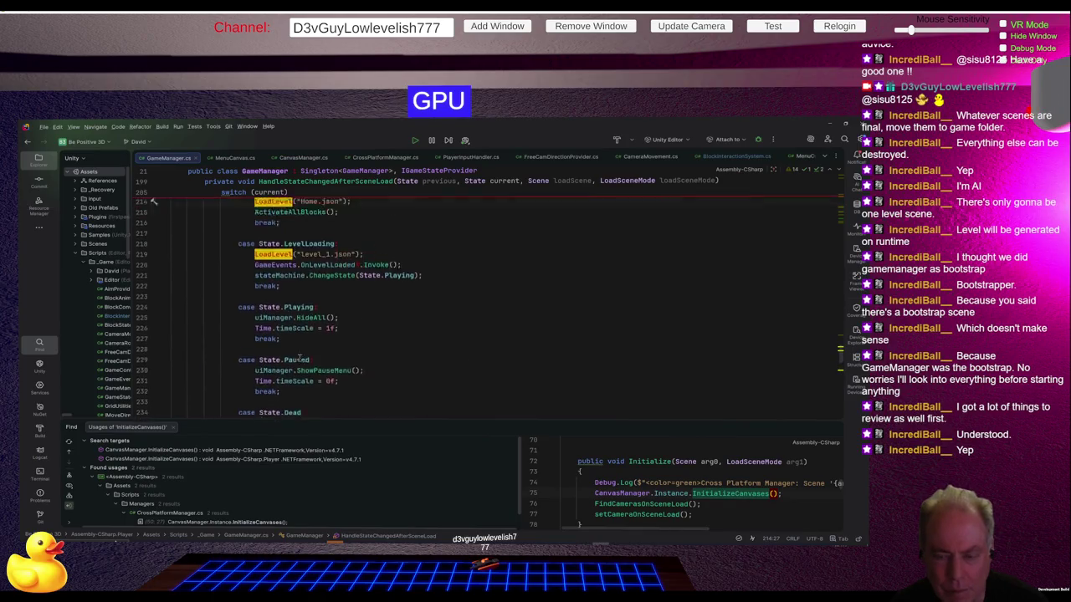
pyautogui.scroll(3, 299, 358)
pyautogui.scroll(-3, 402, 338)
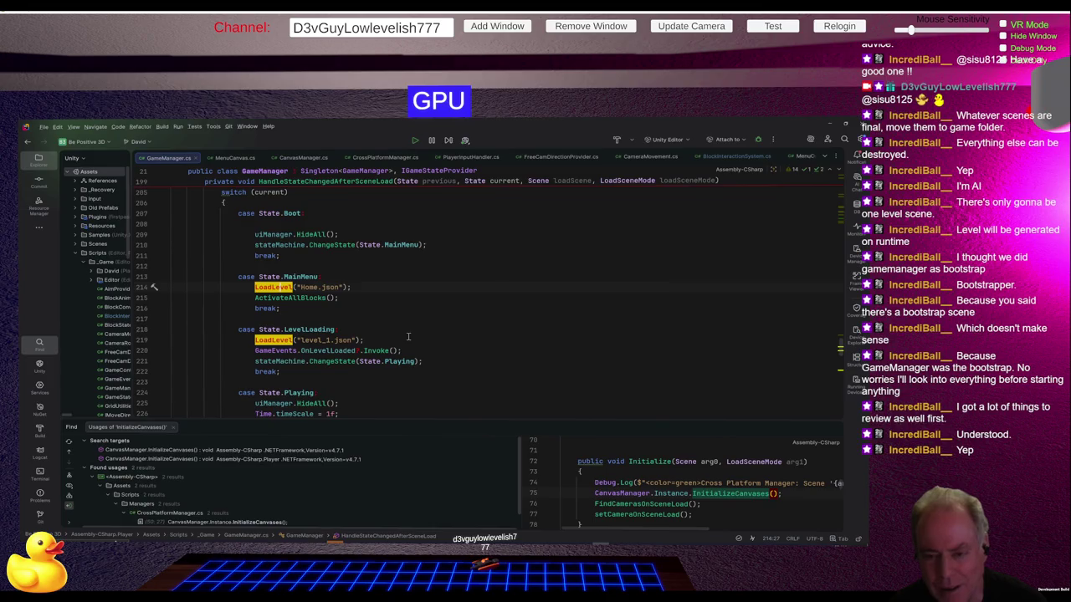
pyautogui.scroll(10, 406, 337)
pyautogui.scroll(15, 403, 336)
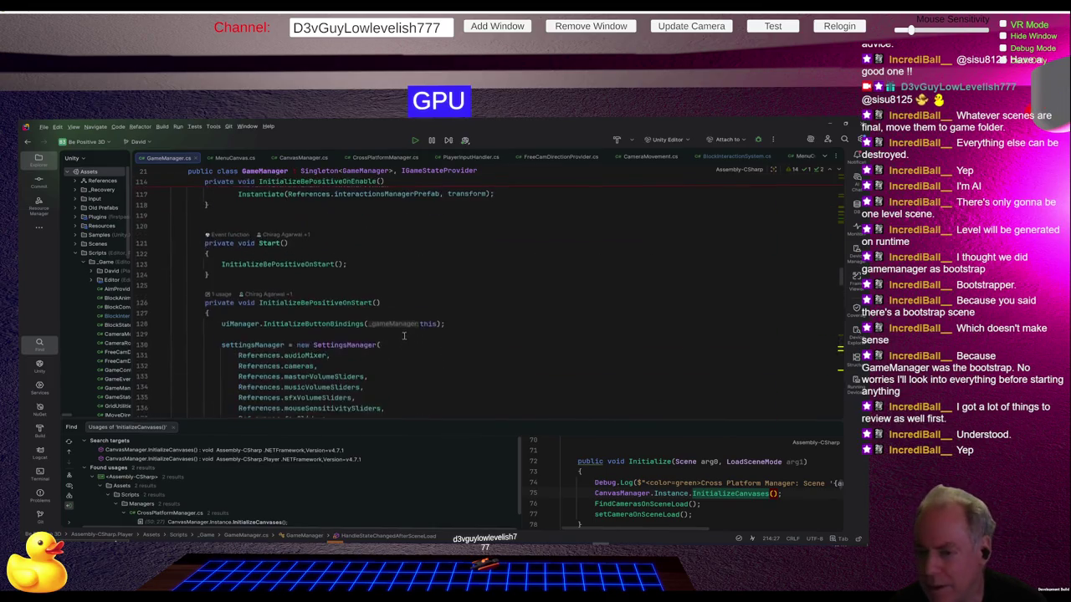
pyautogui.scroll(5, 406, 333)
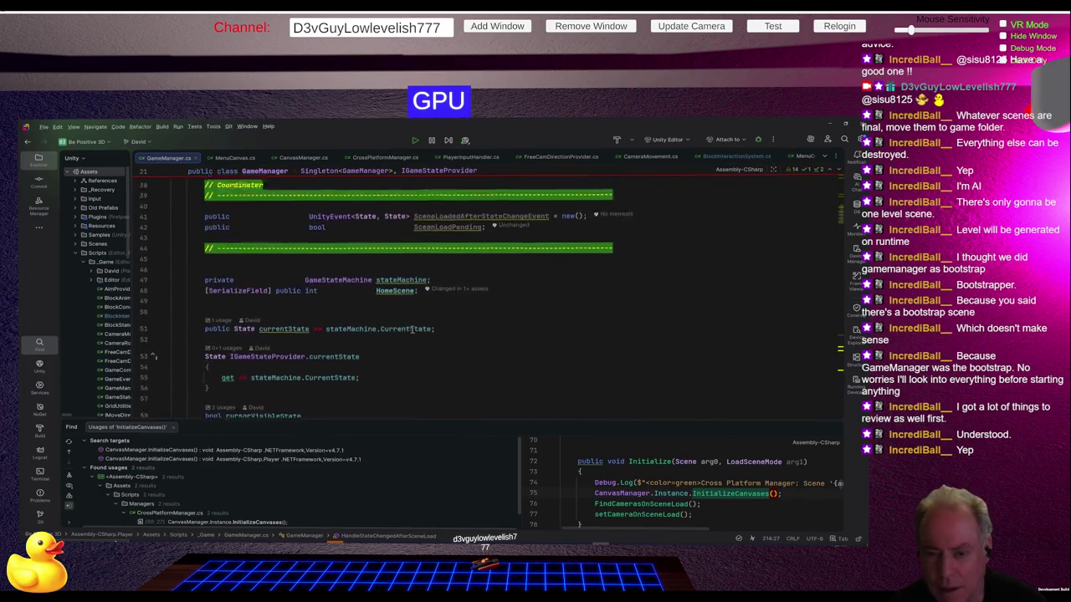
pyautogui.scroll(2, 427, 312)
pyautogui.scroll(-6, 428, 314)
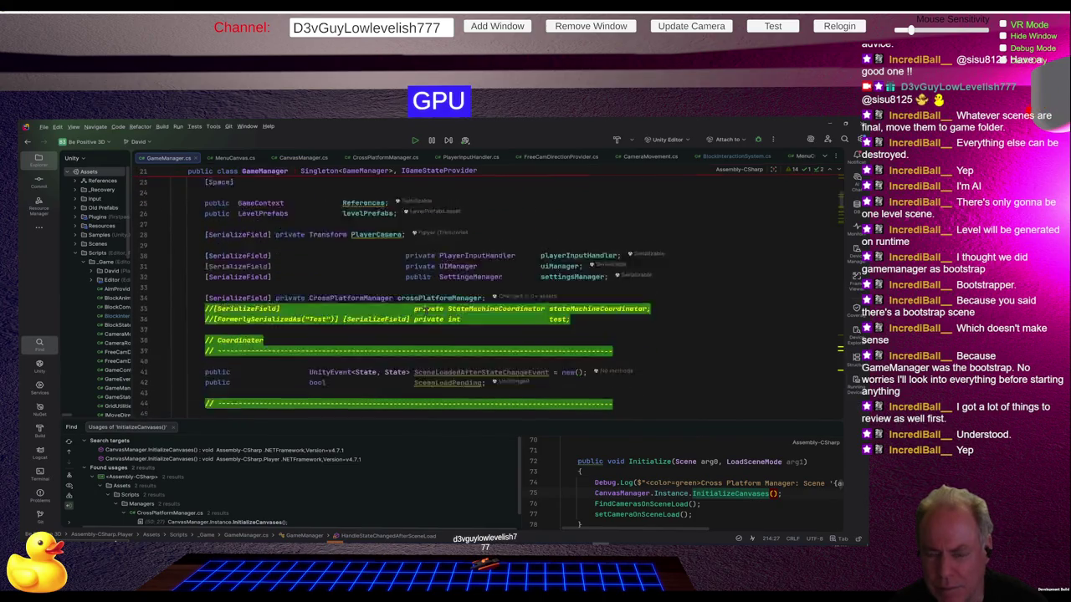
pyautogui.scroll(-6, 427, 314)
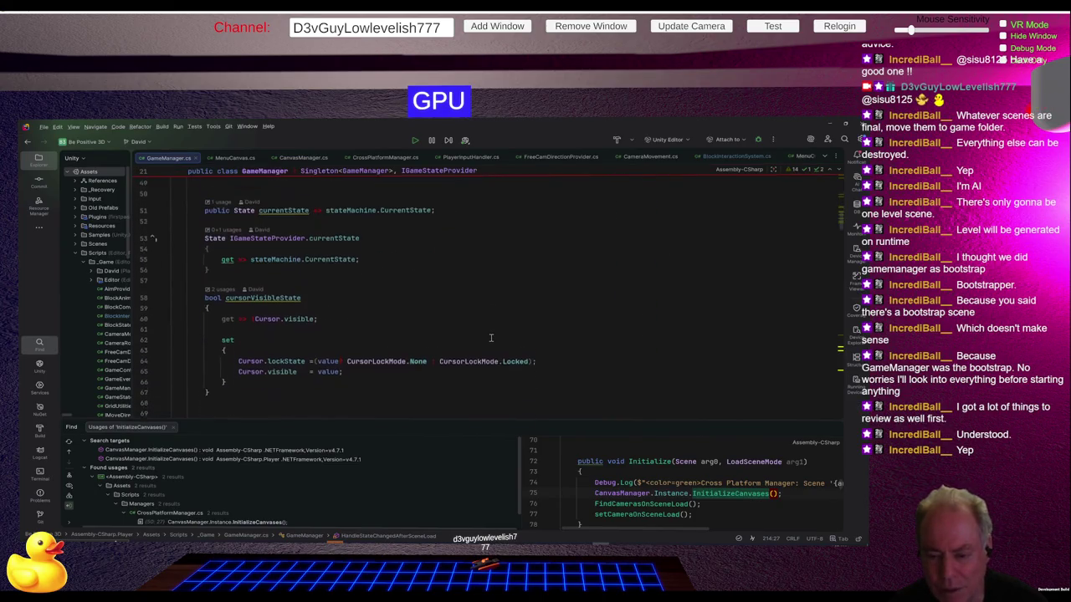
pyautogui.scroll(8, 494, 341)
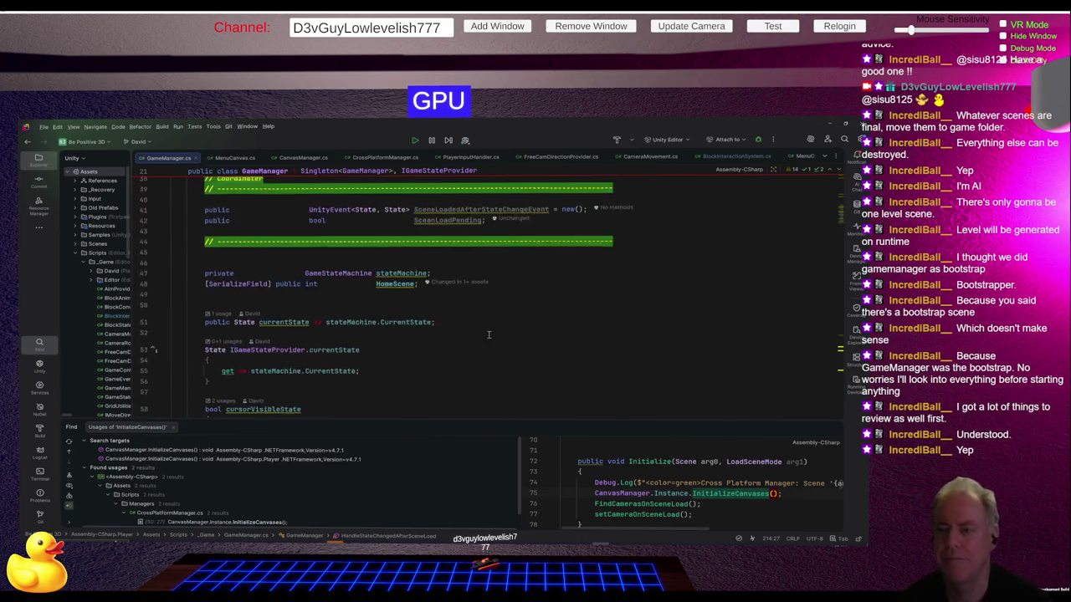
pyautogui.click(389, 385)
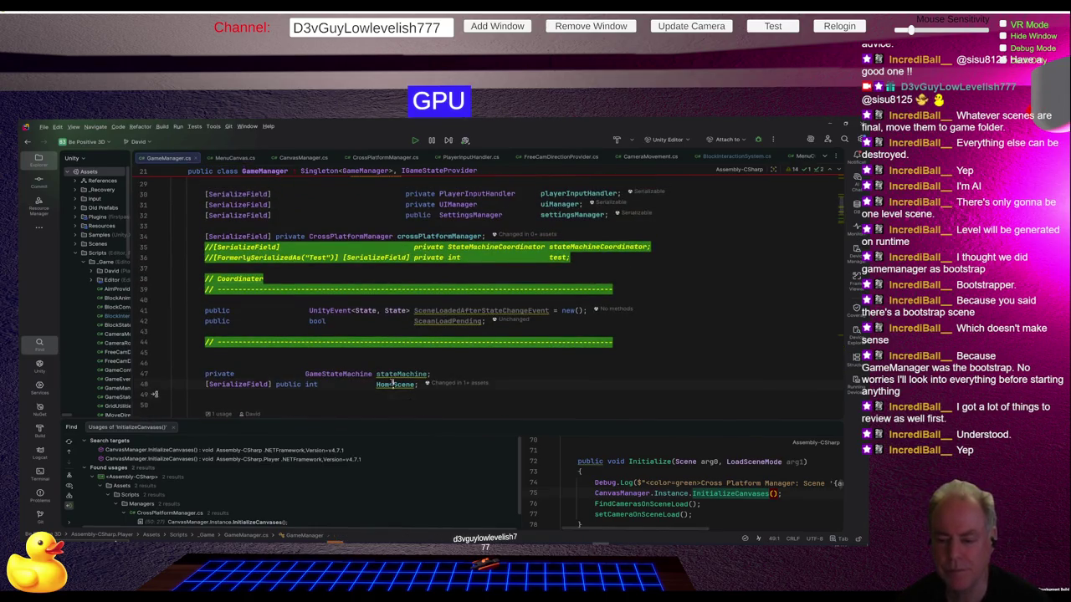
# Step: Read through GameManager.cs, highlighting the ChangeScene call, then return to the Unity editor
pyautogui.scroll(-20, 502, 384)
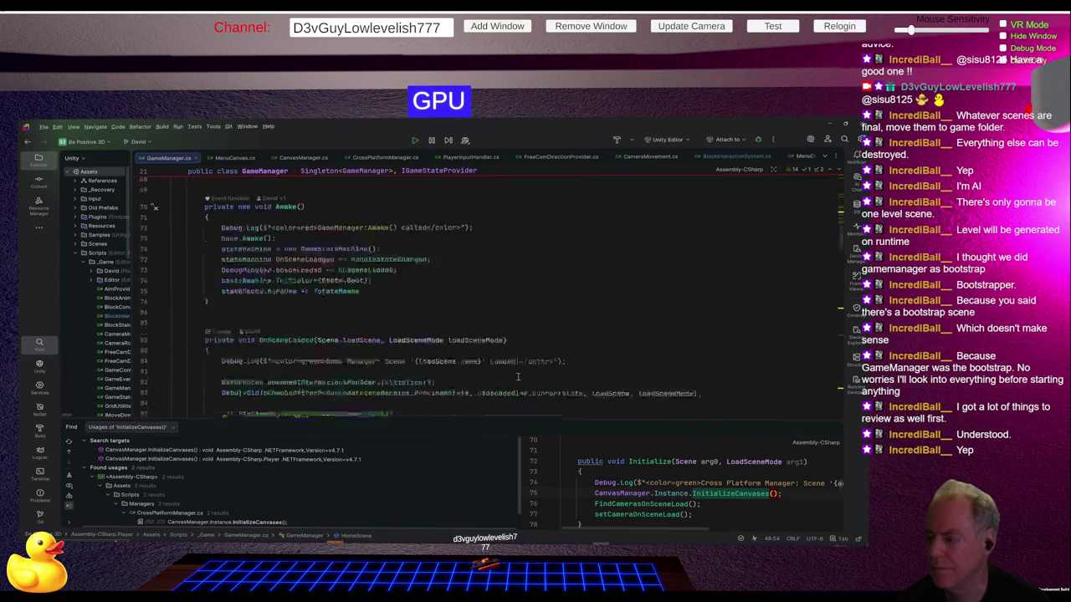
pyautogui.scroll(-5, 518, 377)
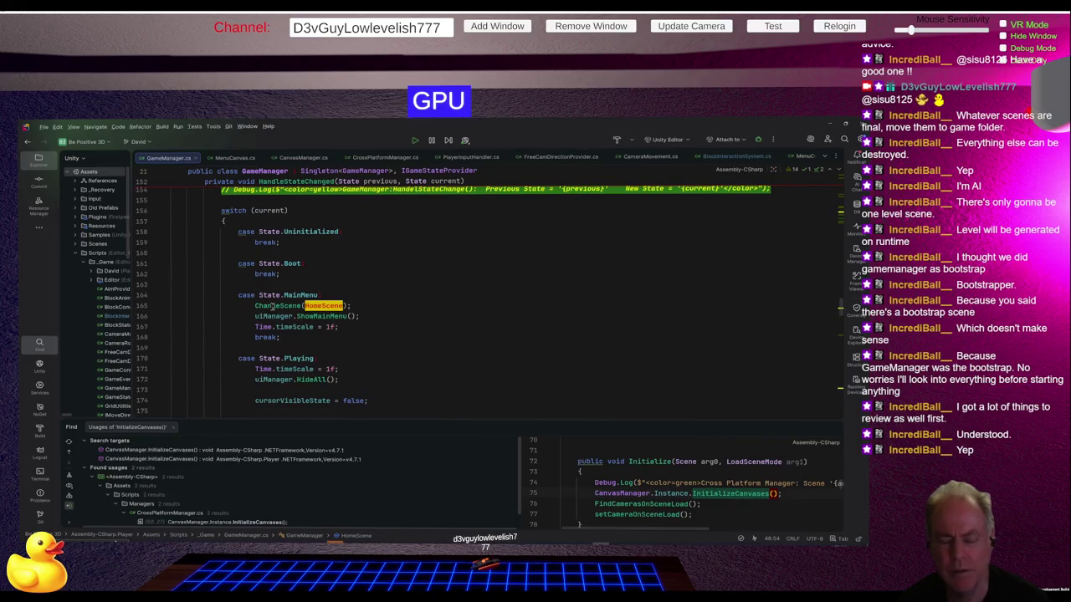
pyautogui.moveTo(272, 309)
pyautogui.scroll(-20, 460, 321)
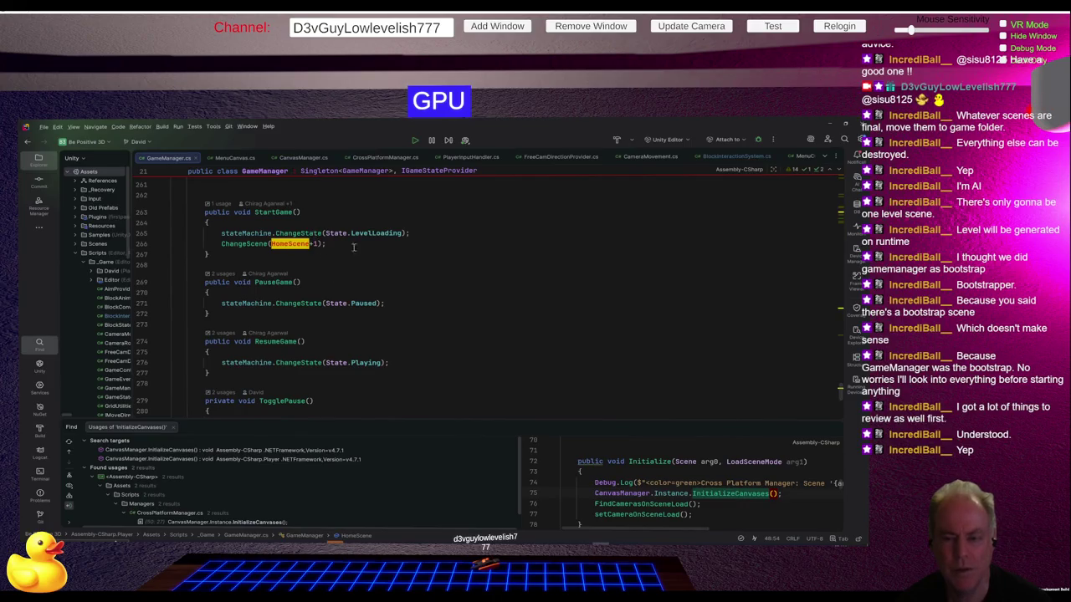
pyautogui.scroll(5, 410, 328)
pyautogui.scroll(15, 410, 328)
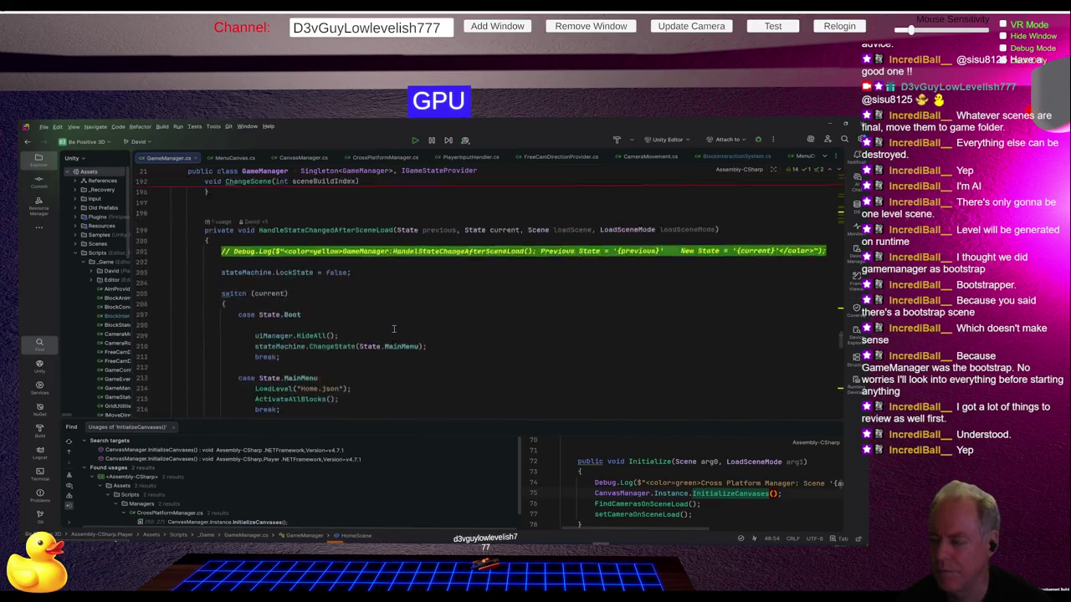
pyautogui.scroll(3, 388, 328)
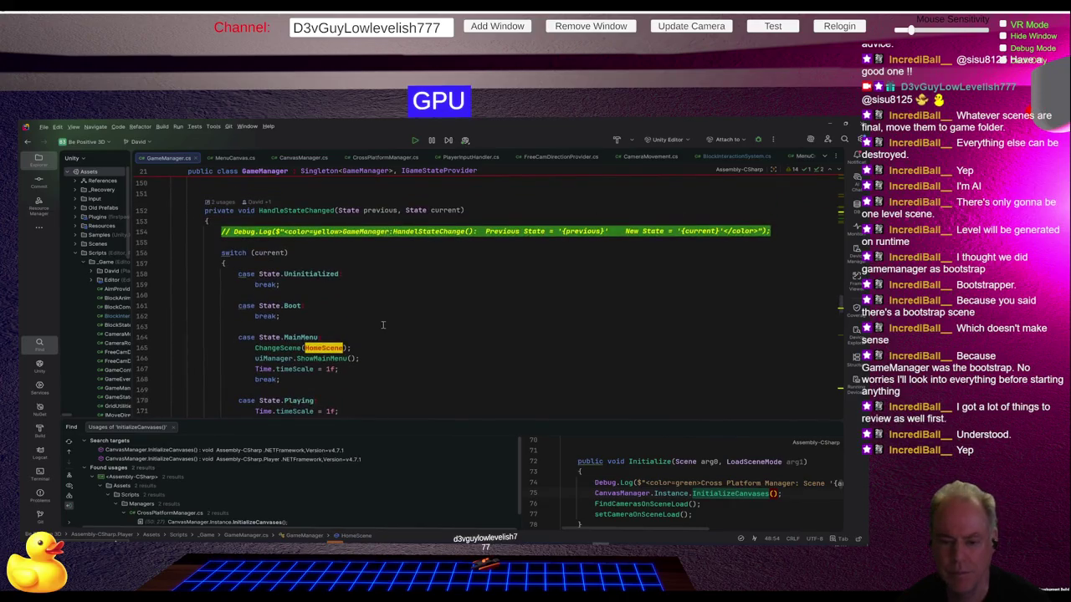
pyautogui.doubleClick(282, 347)
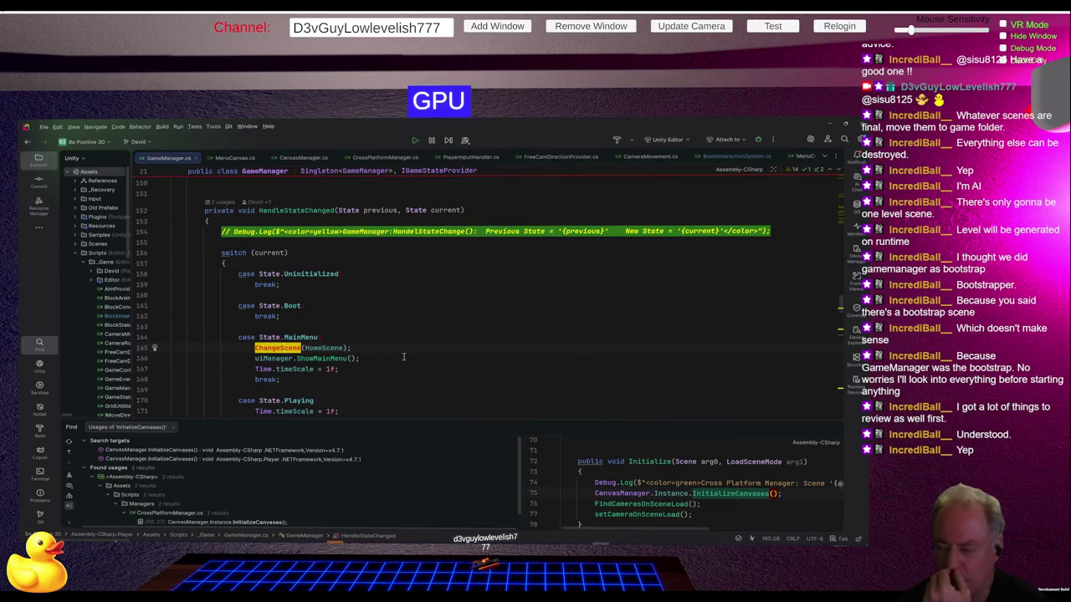
pyautogui.scroll(-2, 403, 357)
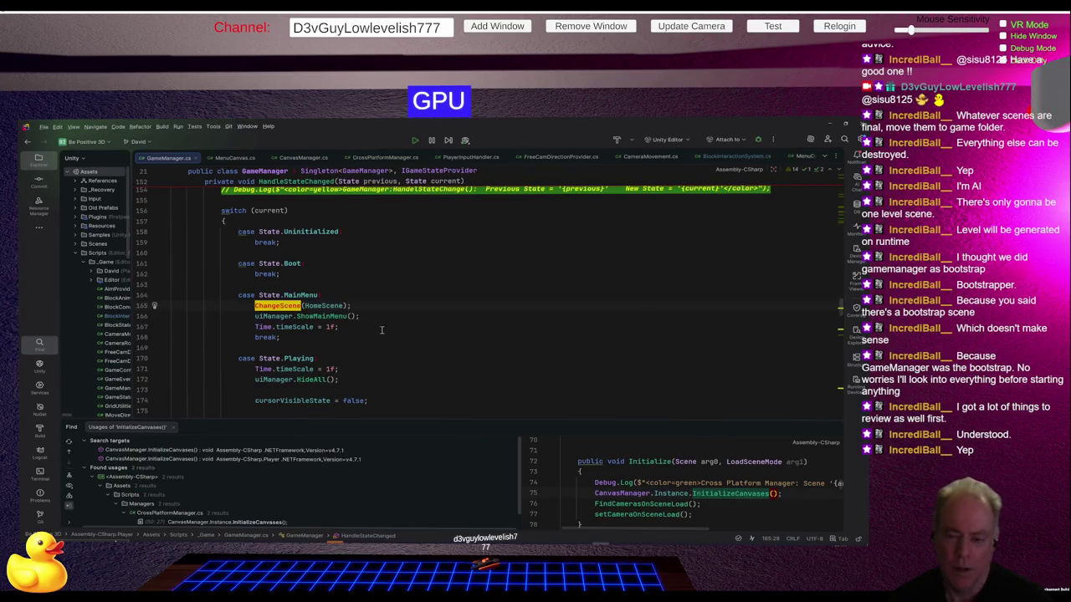
pyautogui.scroll(20, 413, 303)
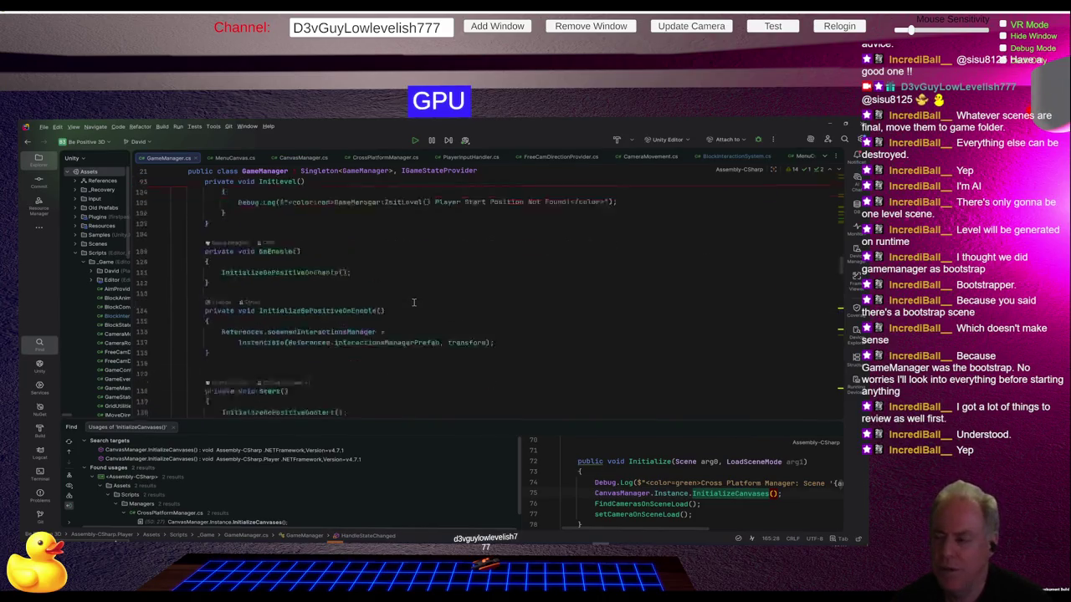
pyautogui.scroll(9, 418, 303)
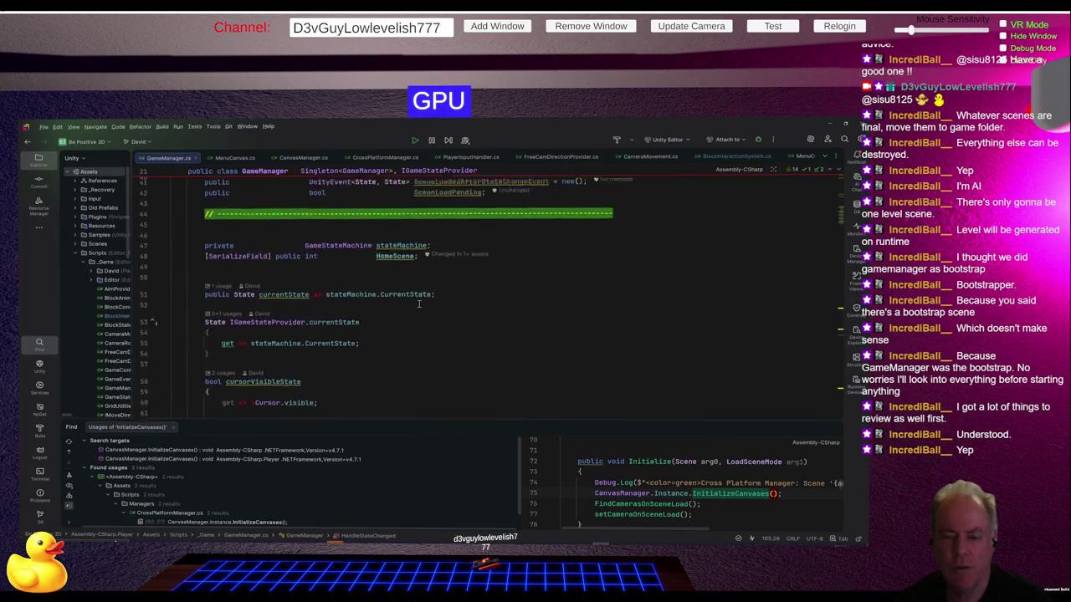
pyautogui.scroll(1, 419, 303)
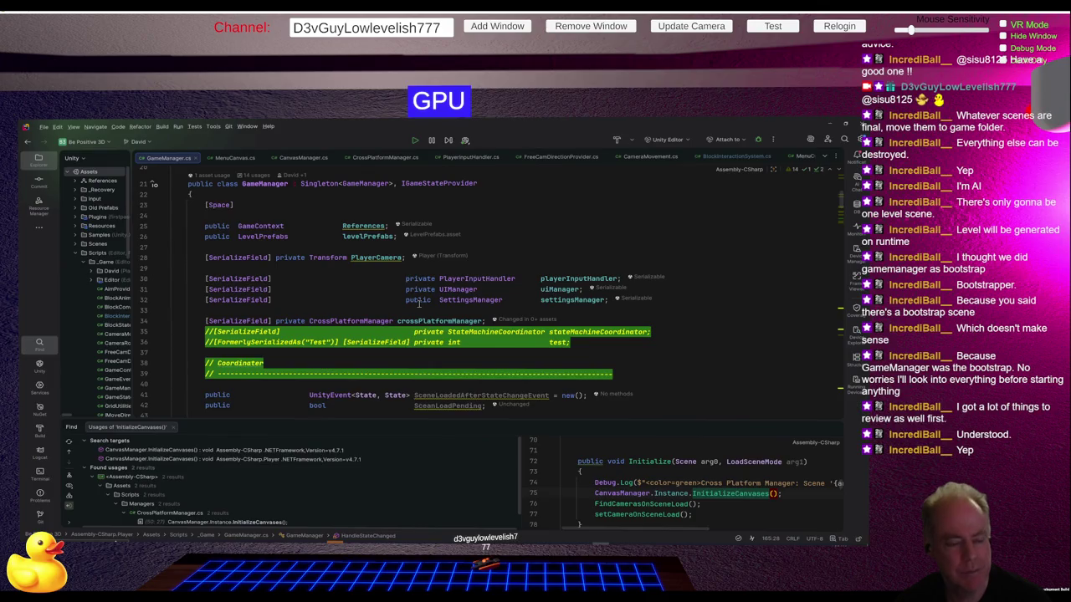
pyautogui.hotkey('alt', 'Tab')
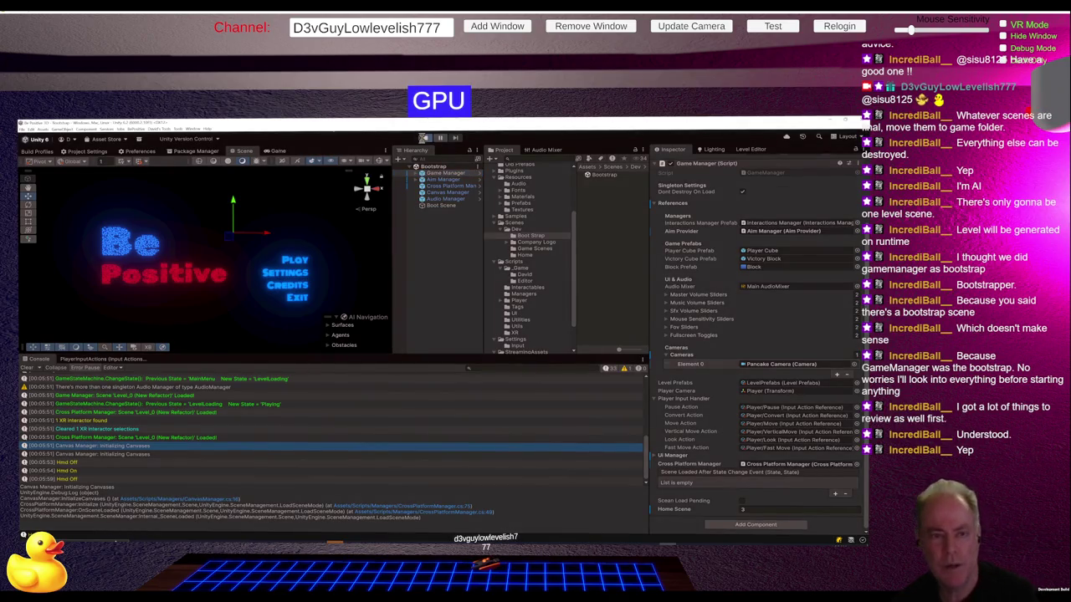
# Step: Play-test from Bootstrap, start a game from the main menu, pause with Escape, then stop
pyautogui.click(424, 138)
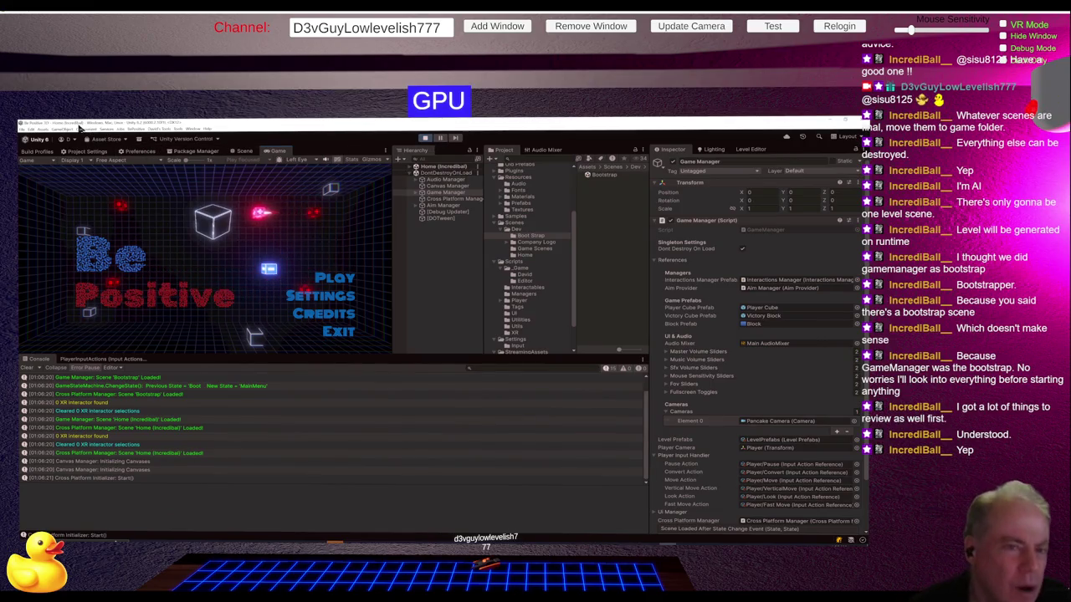
pyautogui.click(335, 278)
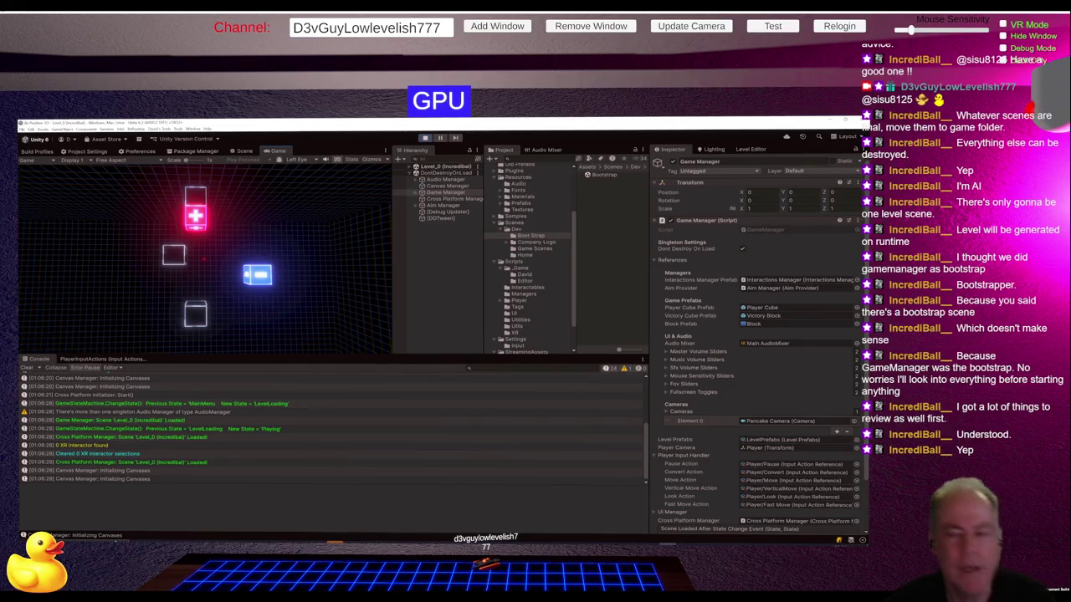
pyautogui.press('Escape')
pyautogui.click(425, 137)
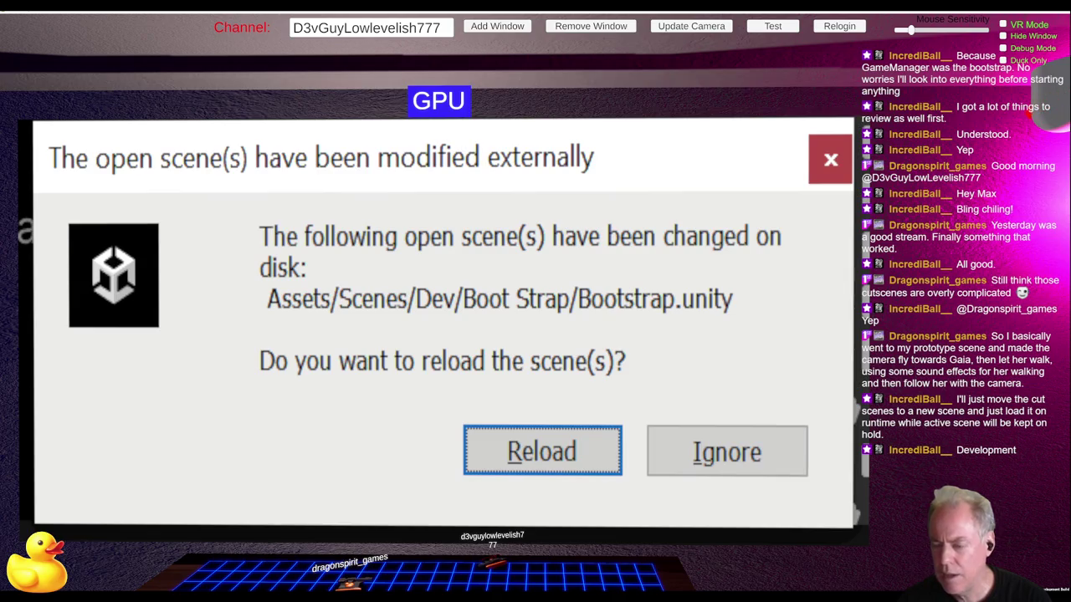
# Step: Ignore the external-change warning, keeping Bootstrap.unity without reloading
pyautogui.click(701, 467)
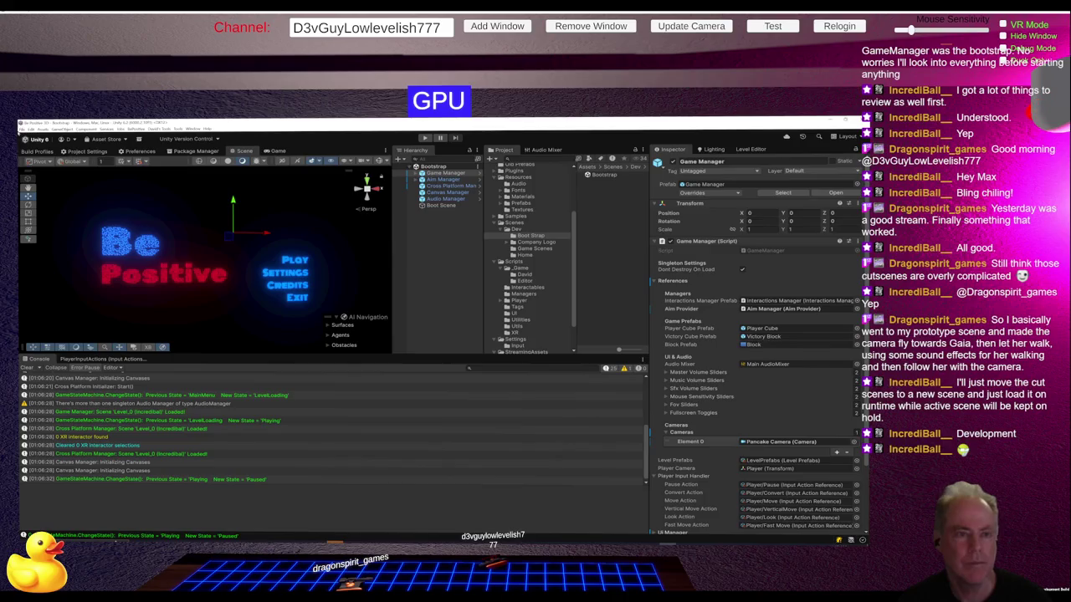
# Step: Save the Bootstrap scene with File > Save, then save the project with File > Save Project
pyautogui.click(21, 130)
pyautogui.click(42, 157)
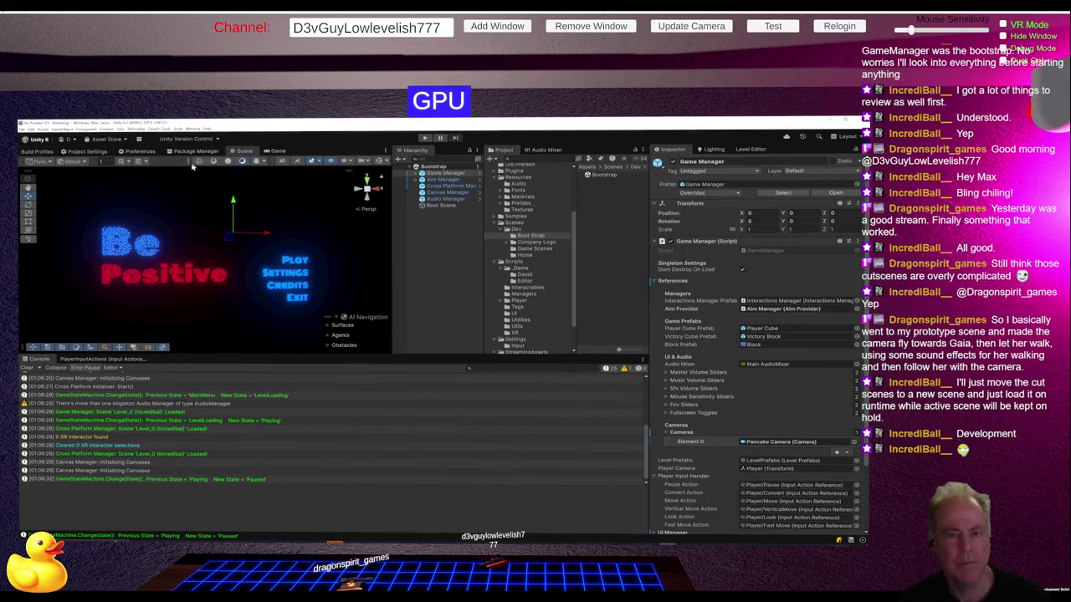
pyautogui.click(23, 131)
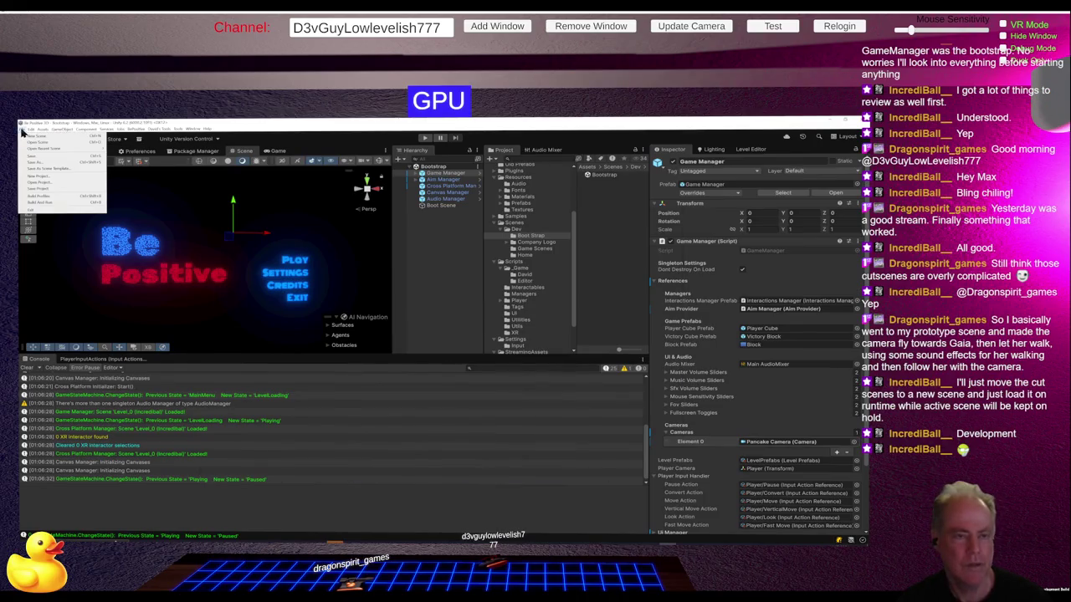
pyautogui.click(49, 189)
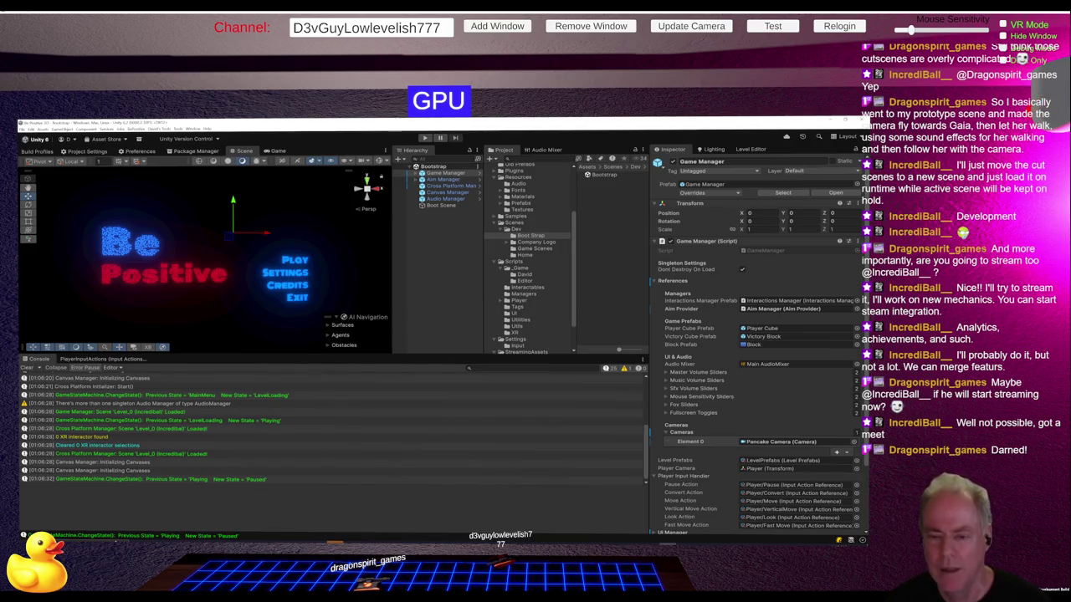
pyautogui.hotkey('alt', 'Tab')
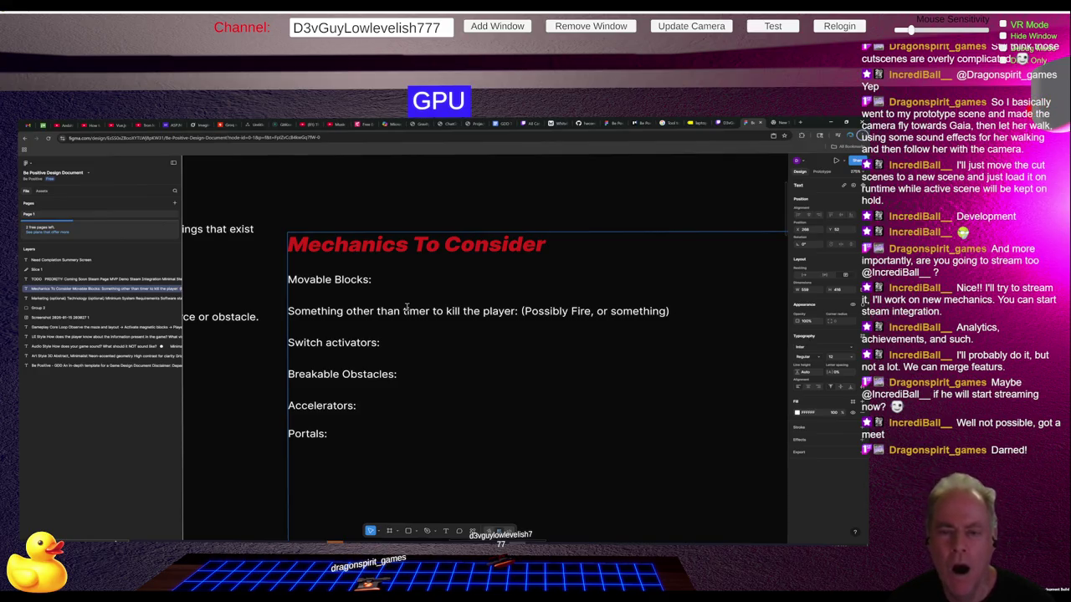
# Step: Switch from the Figma design notes to the Twitch mod-view tab
pyautogui.click(722, 124)
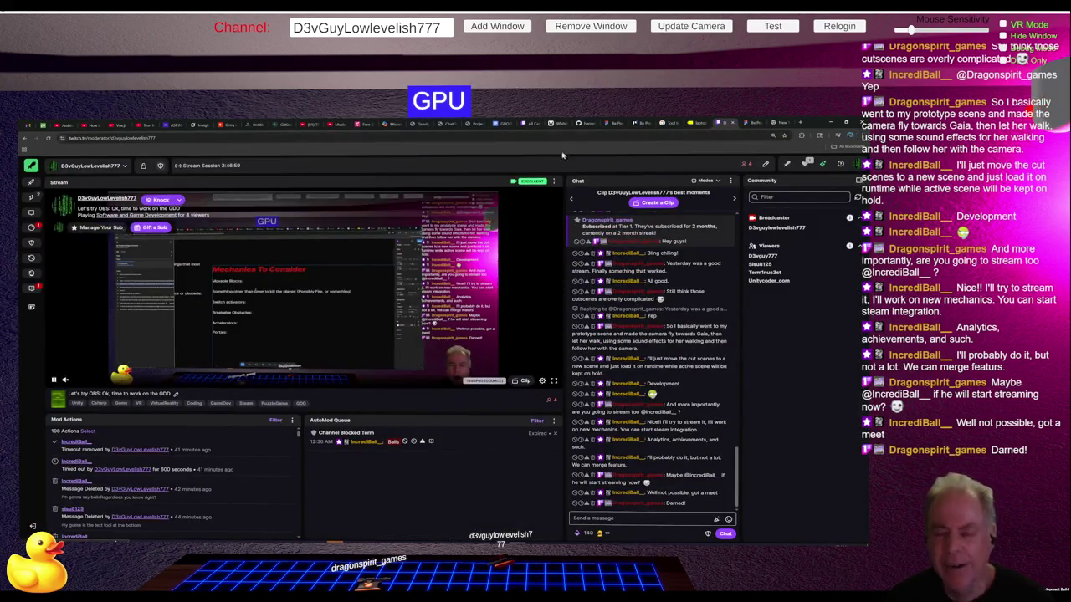
# Step: Open the reward requests queue and complete the Hydrate!, Eat your Vegetables and Posture Check! requests
pyautogui.click(35, 229)
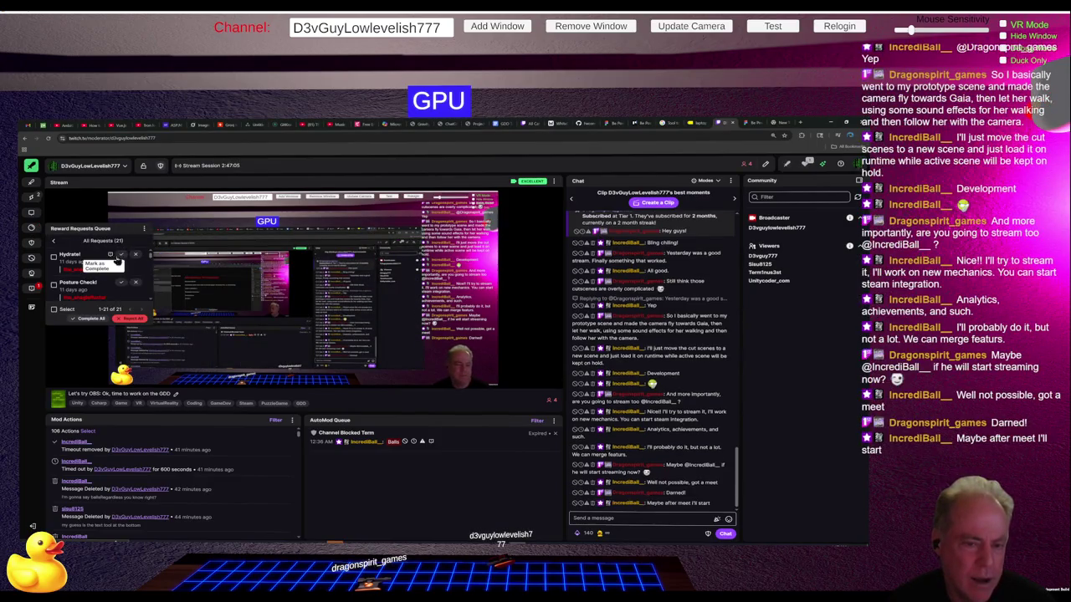
pyautogui.click(120, 257)
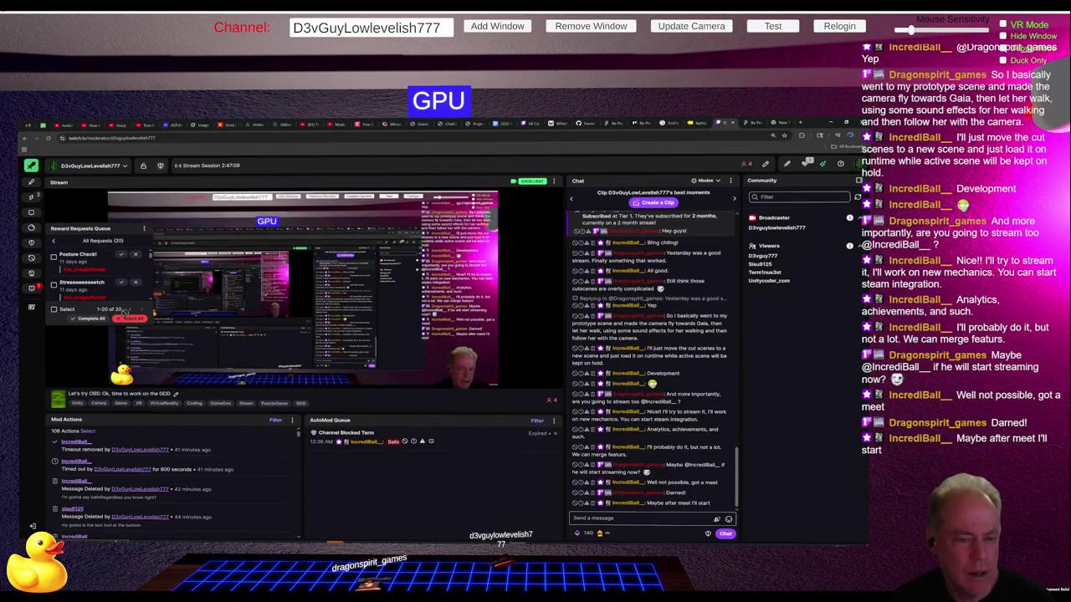
pyautogui.scroll(-3, 110, 297)
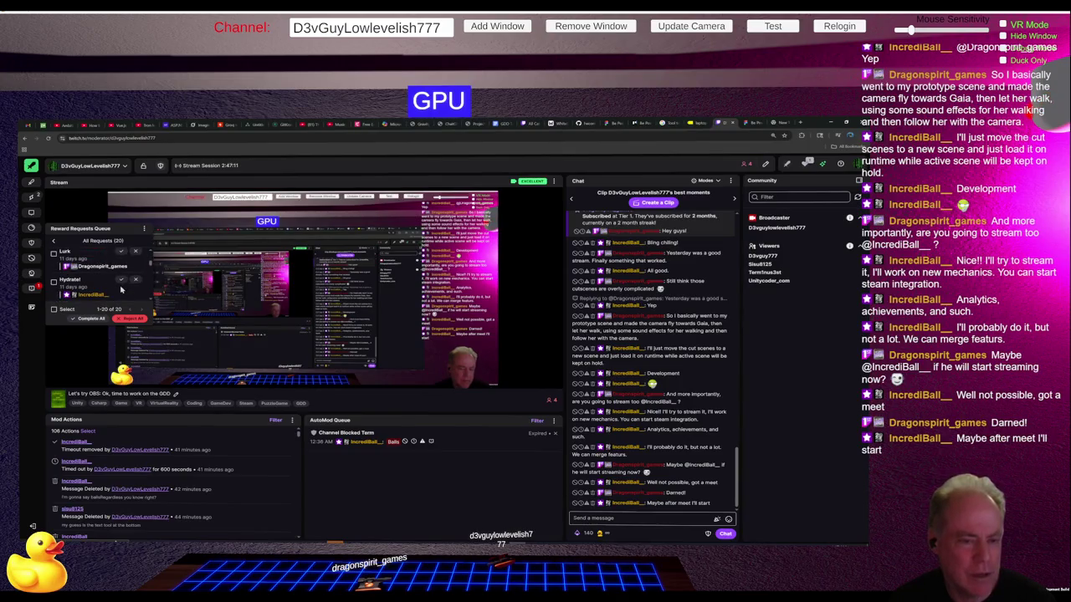
pyautogui.scroll(-5, 121, 289)
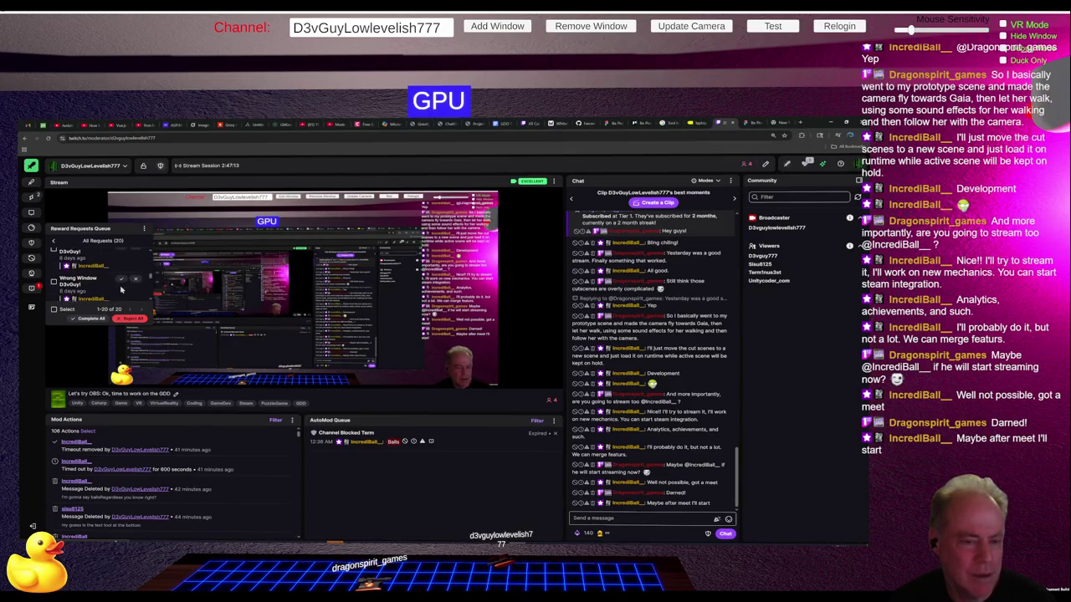
pyautogui.scroll(6, 121, 290)
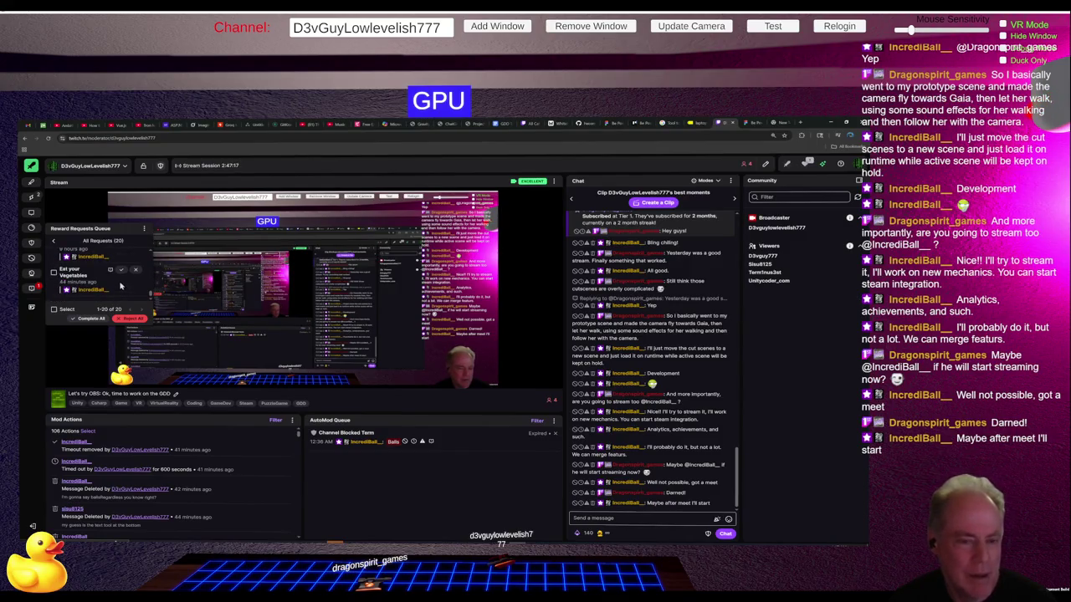
pyautogui.click(121, 269)
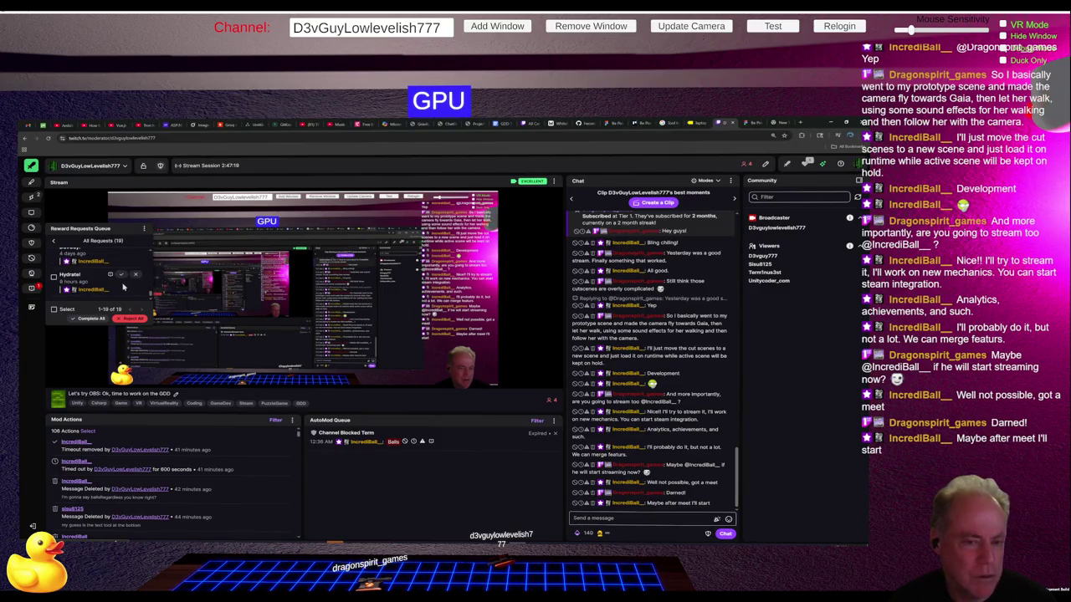
pyautogui.scroll(2, 123, 287)
pyautogui.scroll(-3, 123, 287)
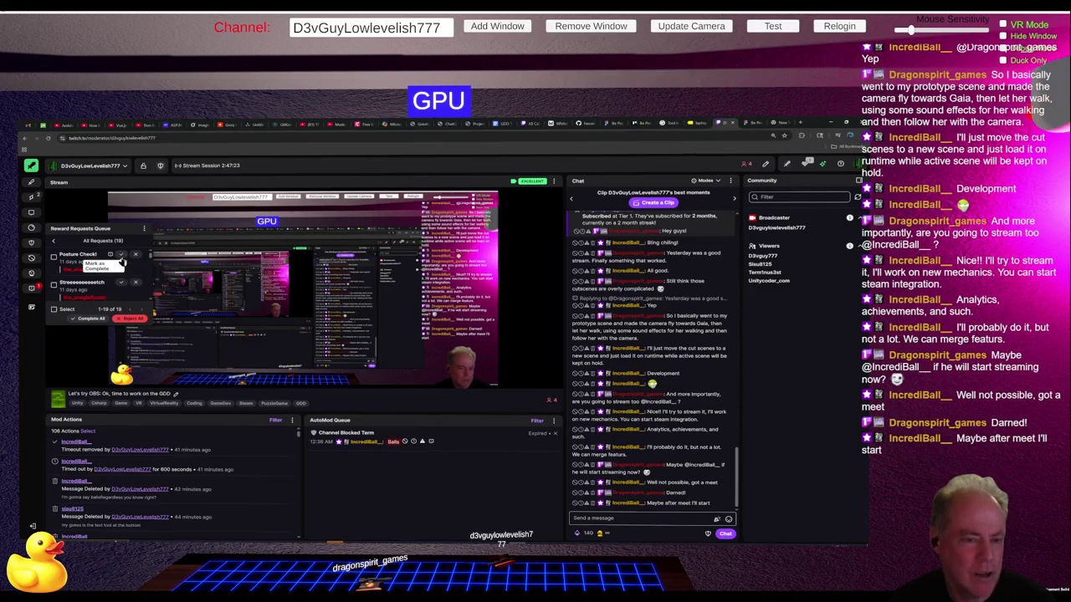
pyautogui.click(122, 261)
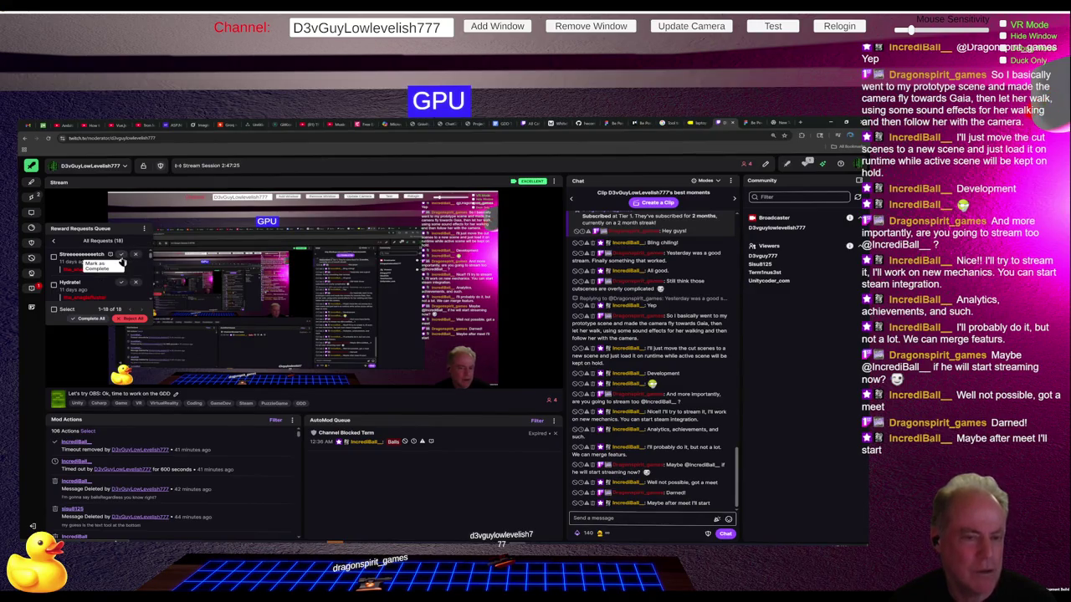
# Step: Complete the Streeeeeeeetch, Hydrate!, Eat your Vegetables, Lurk and Hydrate! requests
pyautogui.click(122, 257)
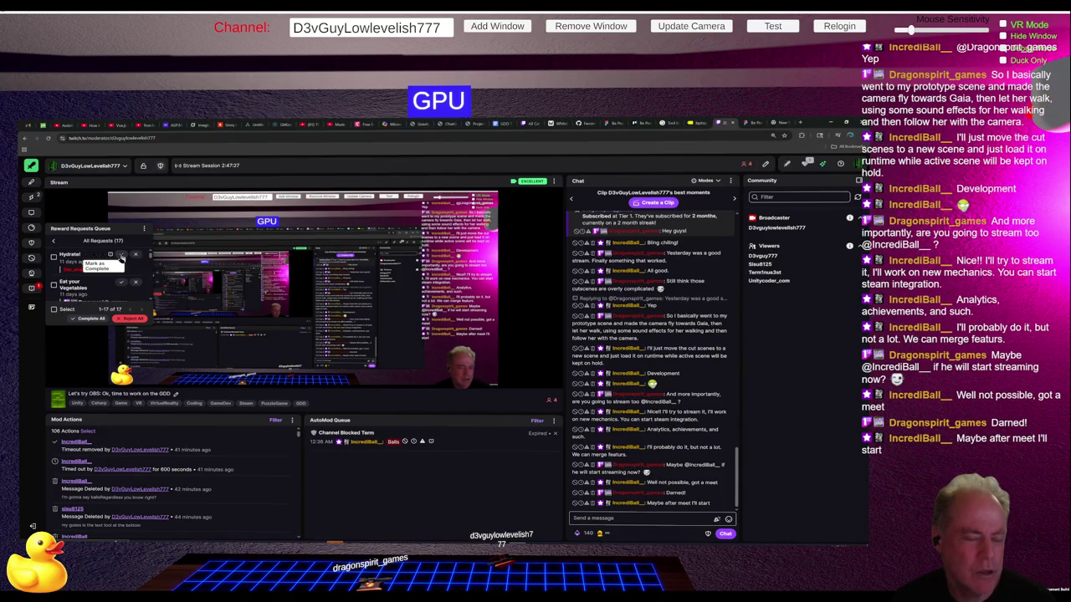
pyautogui.click(122, 256)
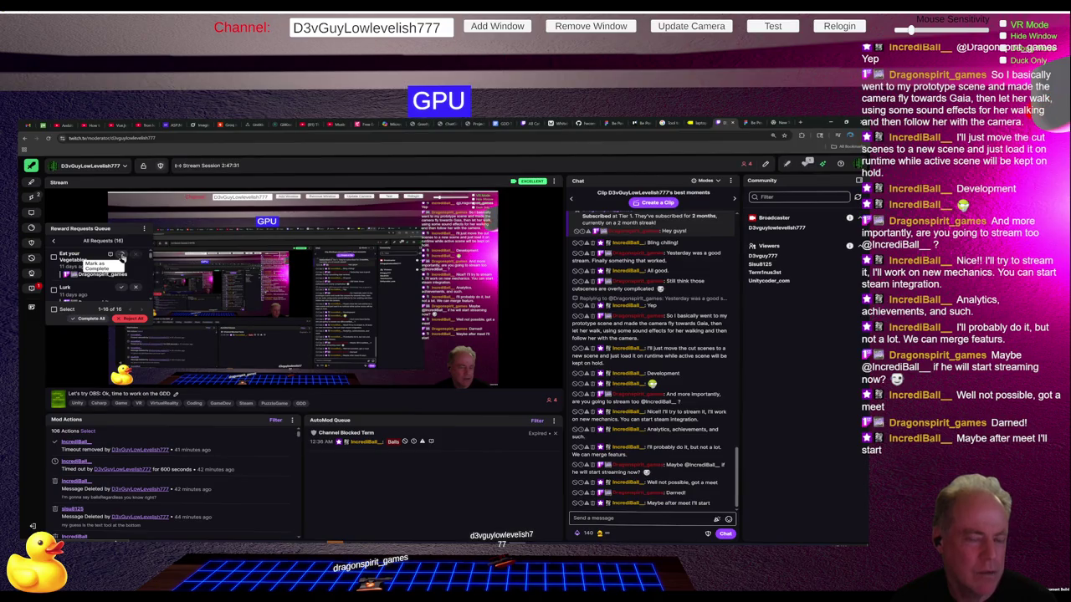
pyautogui.click(122, 257)
pyautogui.click(123, 257)
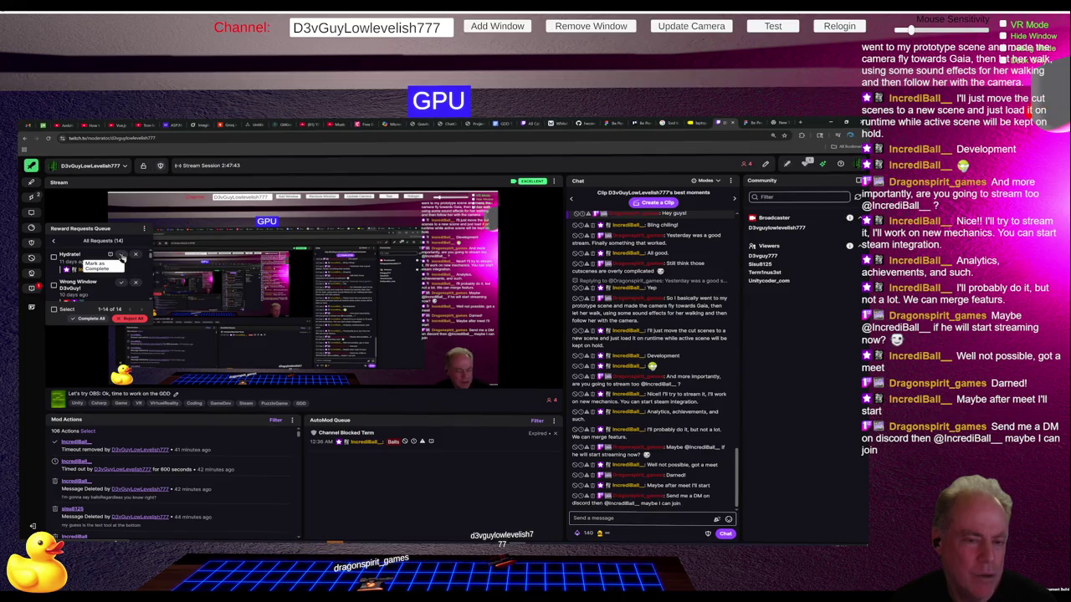
pyautogui.click(122, 256)
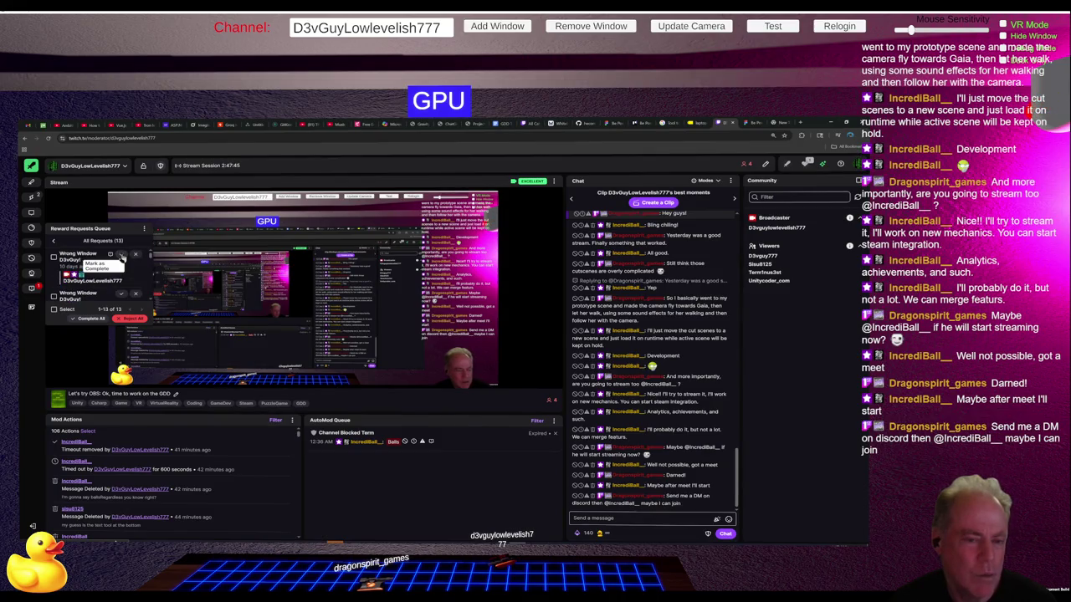
# Step: Mark the remaining reward requests at the top of the queue as complete, one after another
pyautogui.click(122, 257)
pyautogui.click(123, 258)
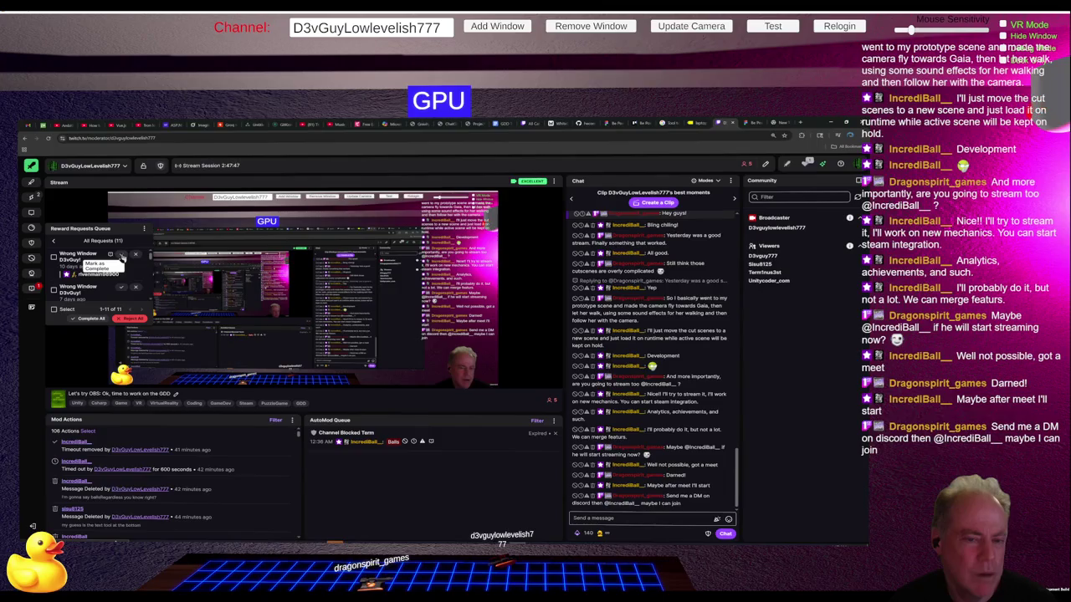
pyautogui.click(122, 257)
pyautogui.click(122, 258)
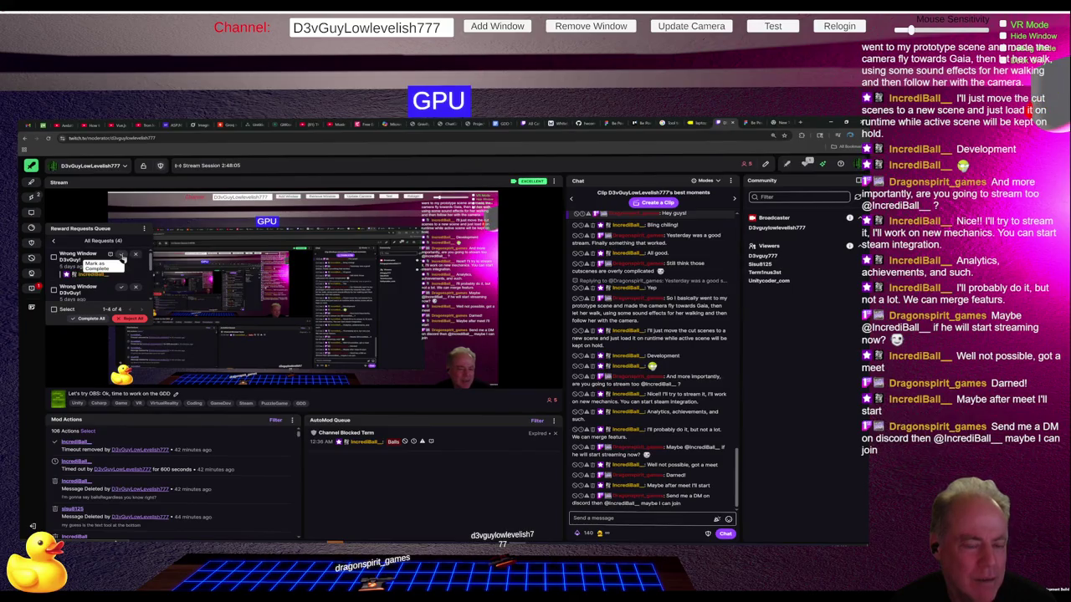
pyautogui.click(122, 259)
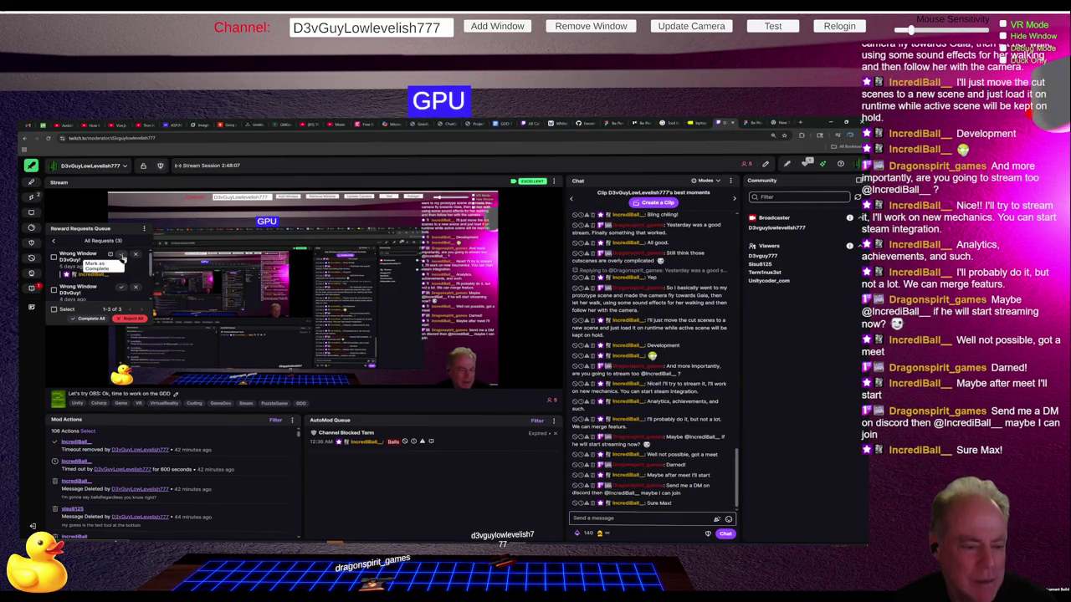
pyautogui.click(122, 257)
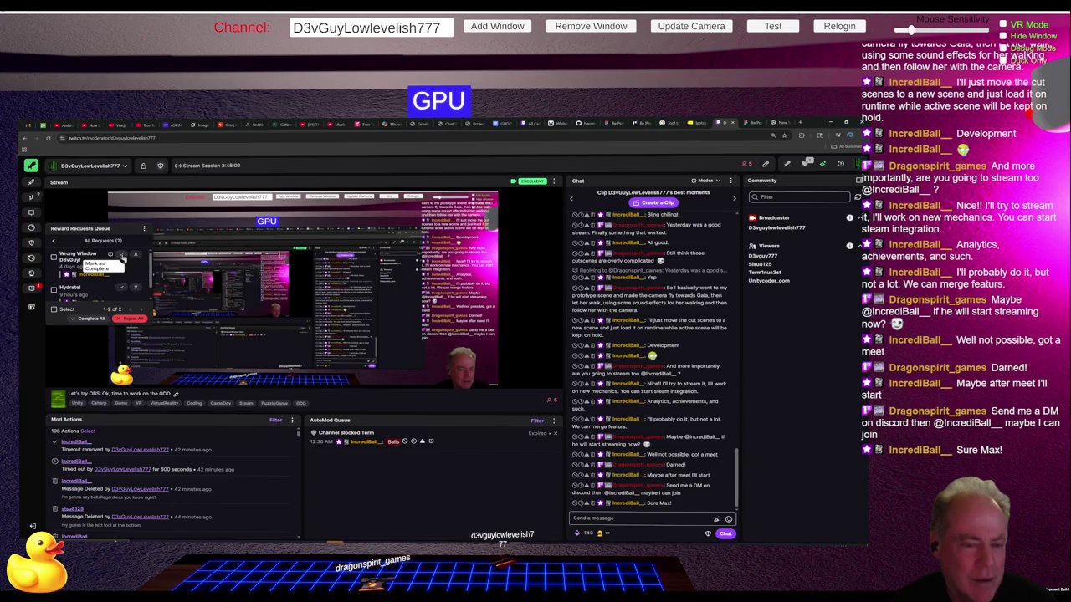
pyautogui.click(122, 259)
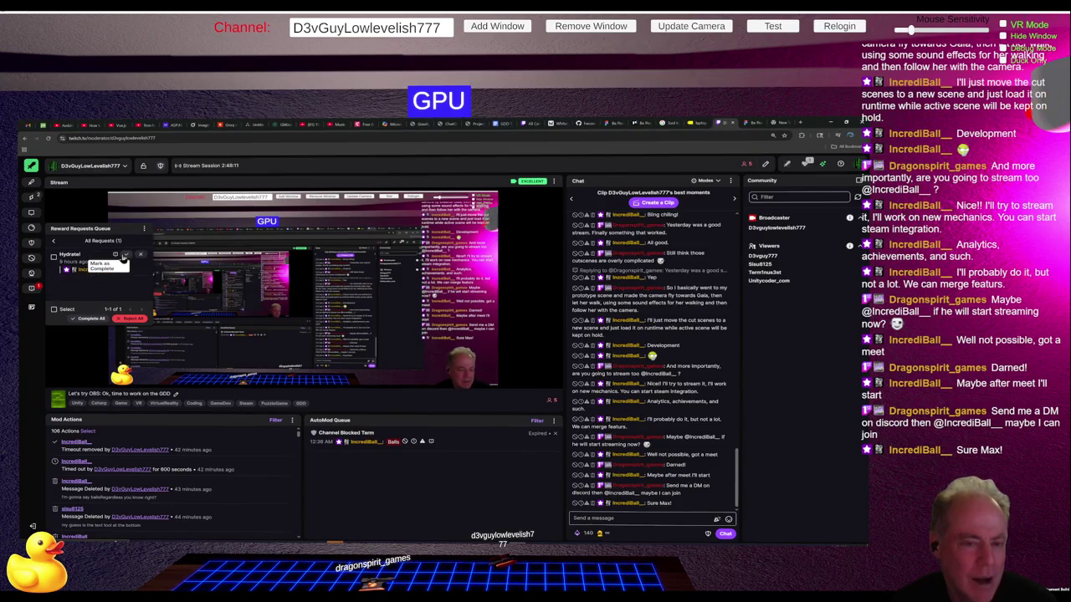
pyautogui.click(123, 257)
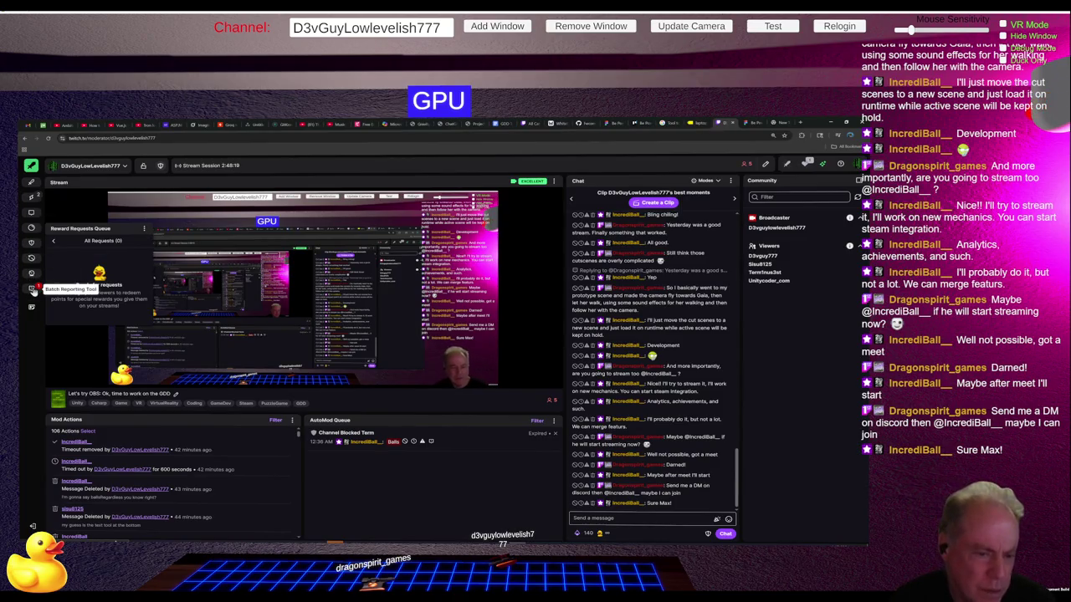
# Step: Leave Stream Manager via the account menu and open a followed channel's live farming game stream
pyautogui.moveTo(33, 290)
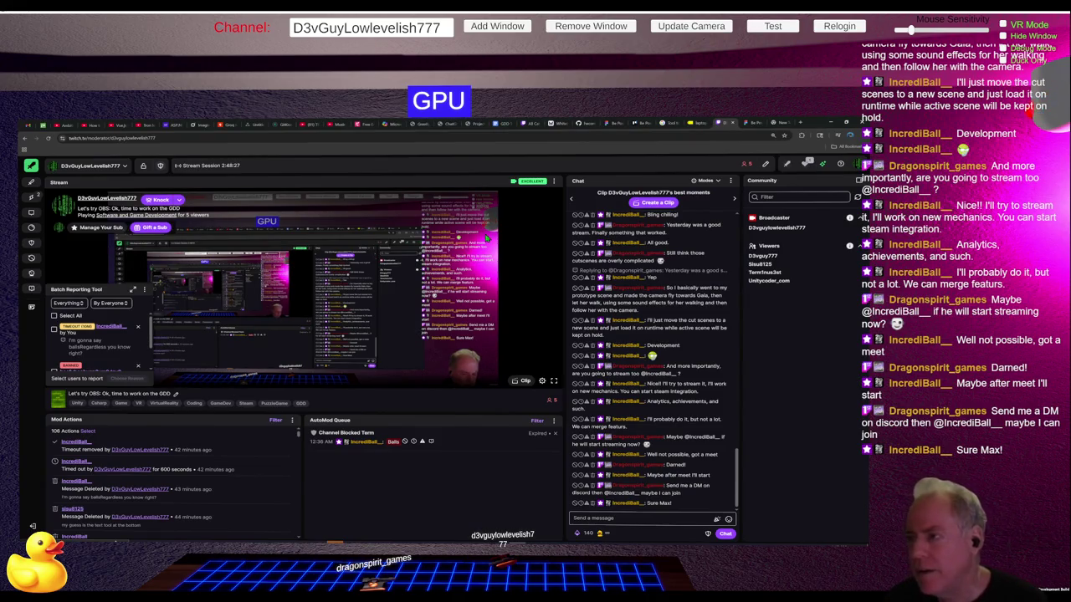
pyautogui.click(858, 165)
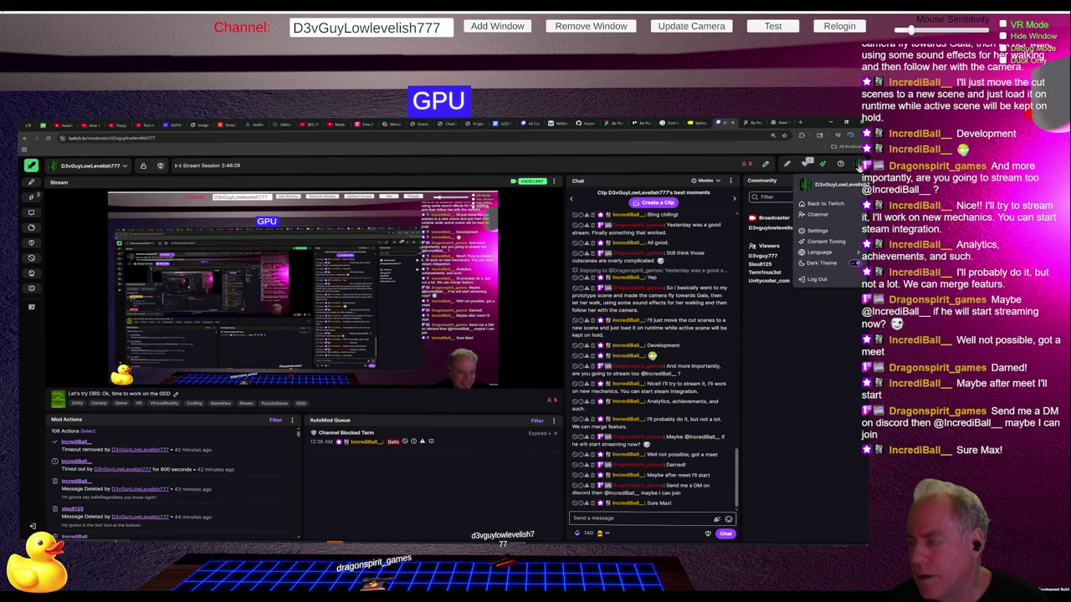
pyautogui.click(804, 165)
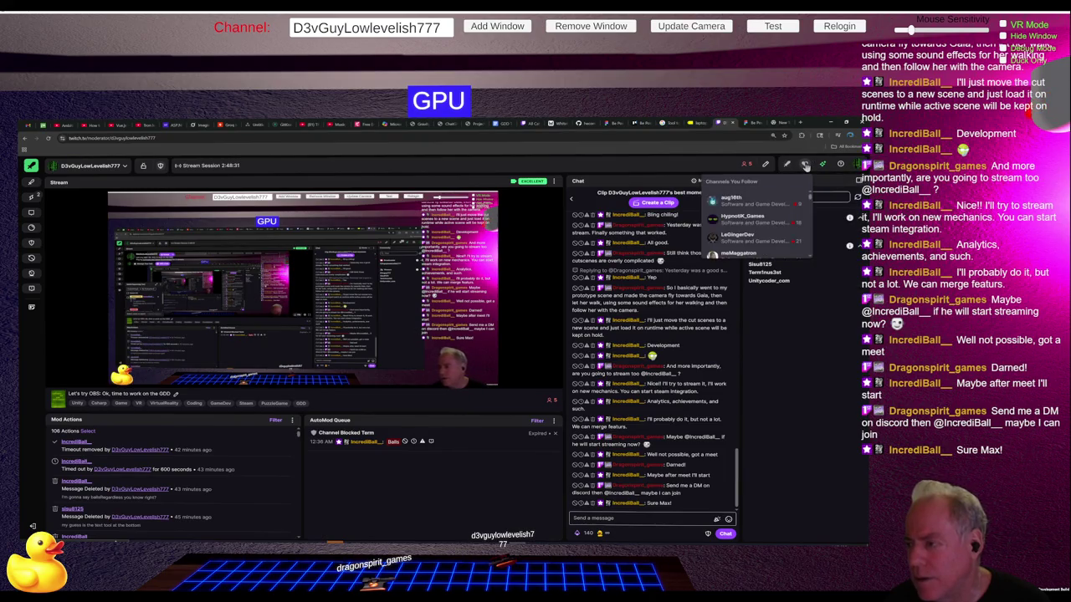
pyautogui.click(736, 252)
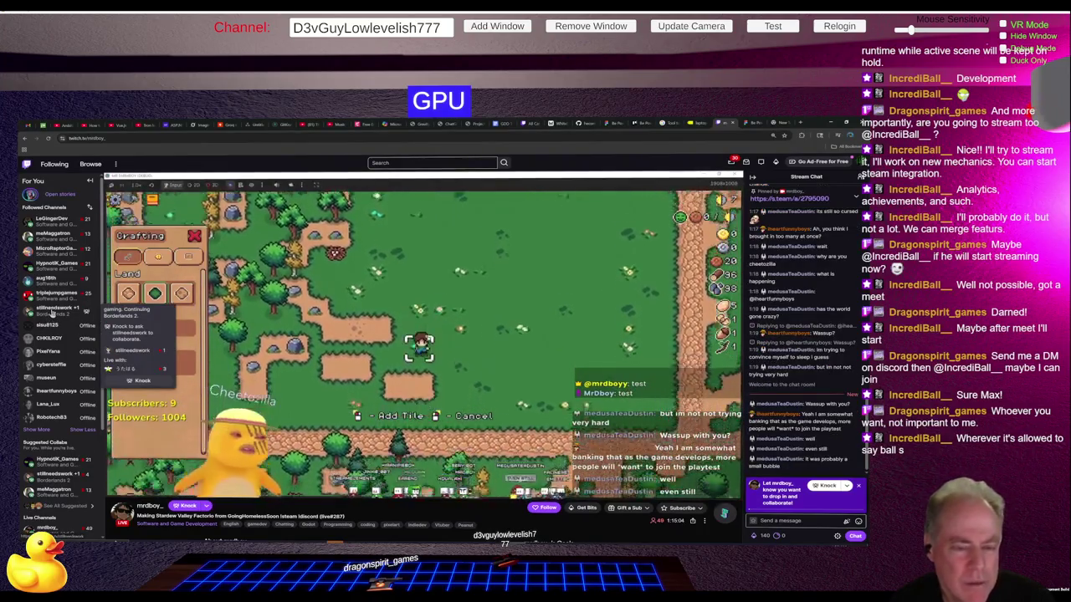
# Step: Switch to a followed channel streaming Borderlands 2 from the sidebar, browsing the live channels list
pyautogui.click(52, 309)
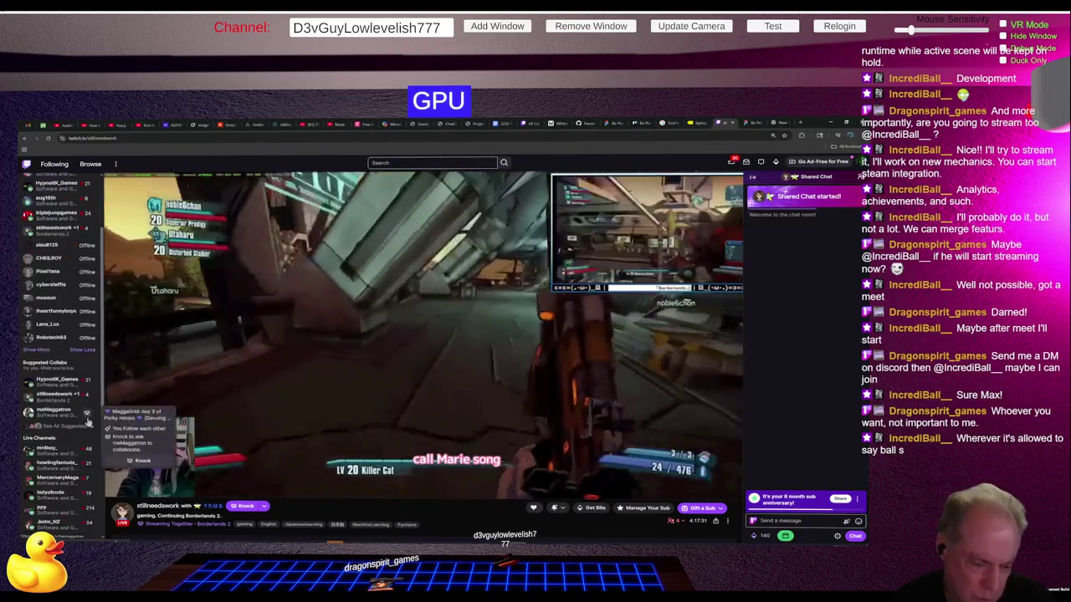
pyautogui.scroll(-3, 88, 423)
pyautogui.scroll(-1, 88, 422)
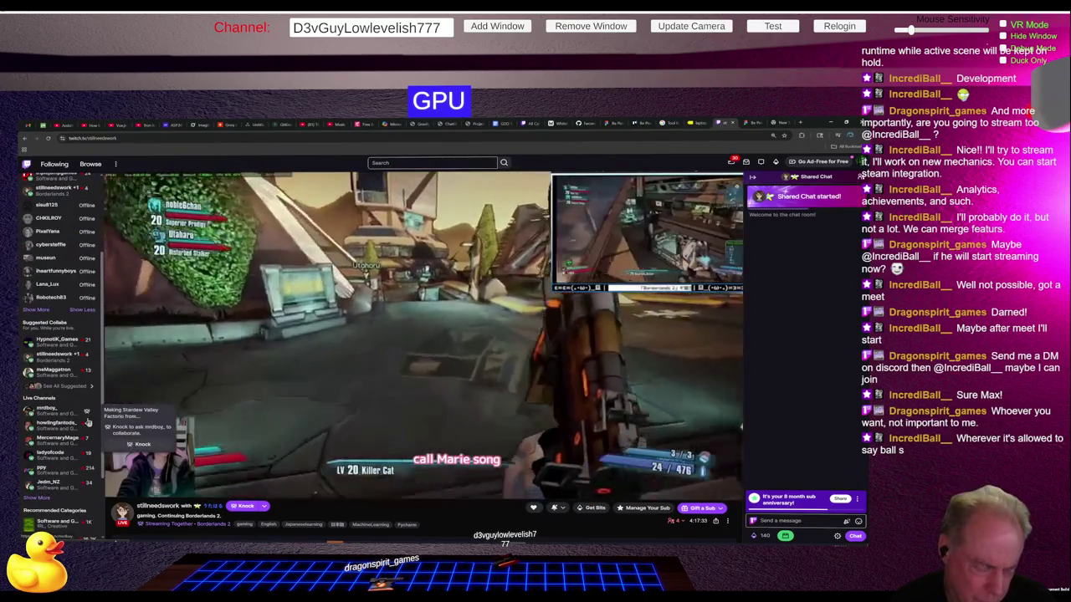
pyautogui.scroll(5, 88, 423)
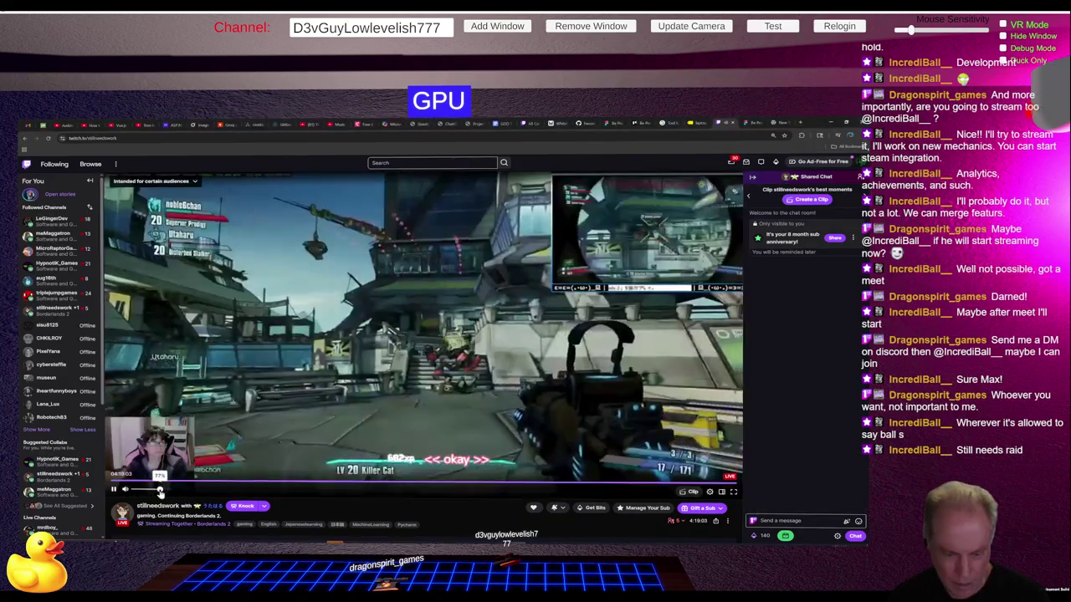
# Step: Lower the stream volume to 25% and bring up the chat emote picker
pyautogui.moveTo(146, 492)
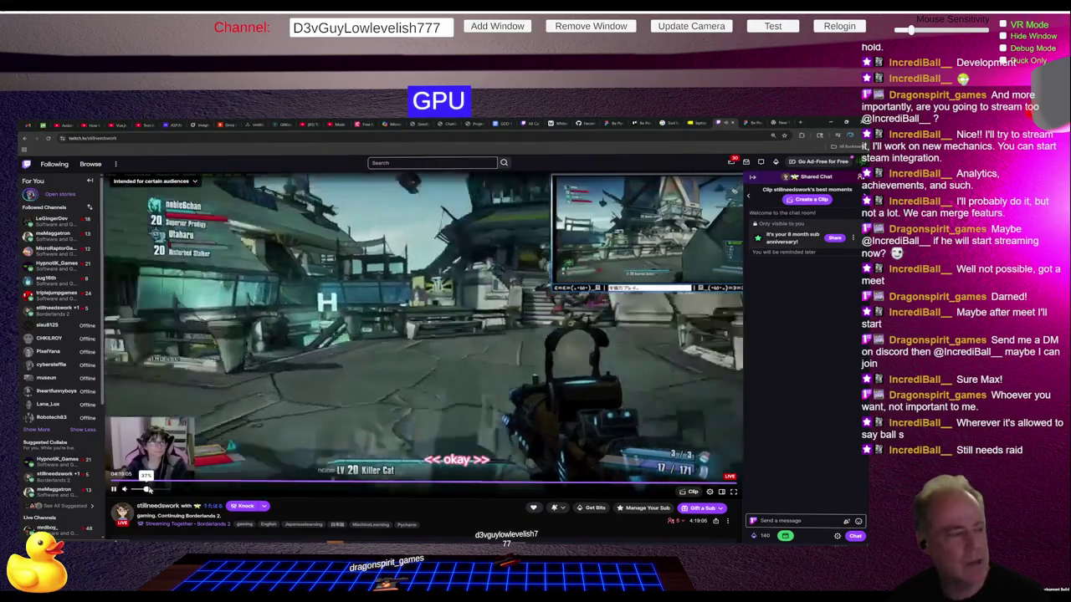
pyautogui.moveTo(146, 492); pyautogui.dragTo(141, 491)
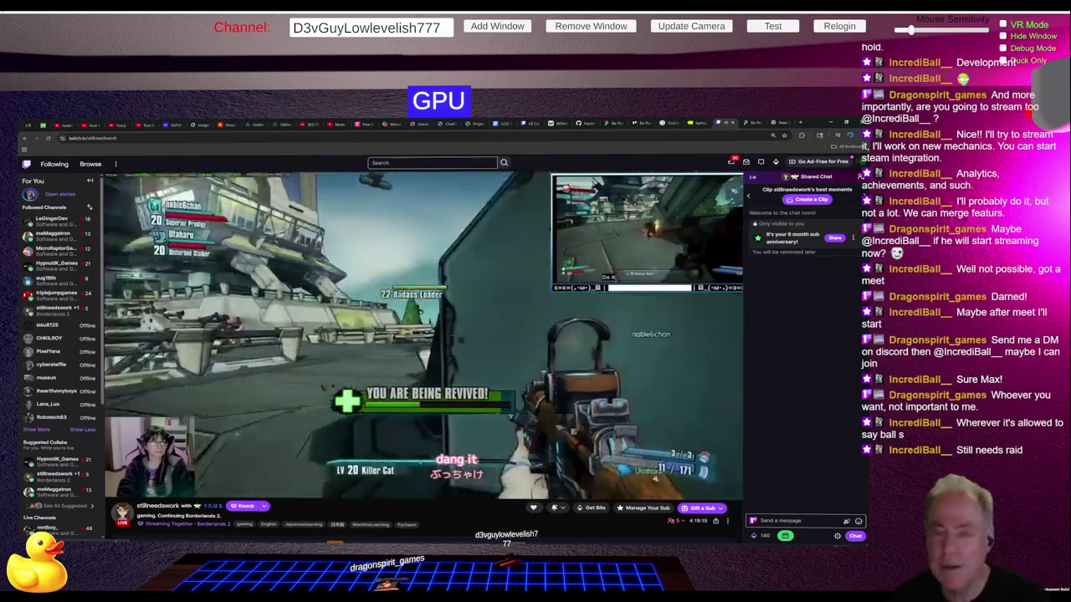
pyautogui.moveTo(154, 487)
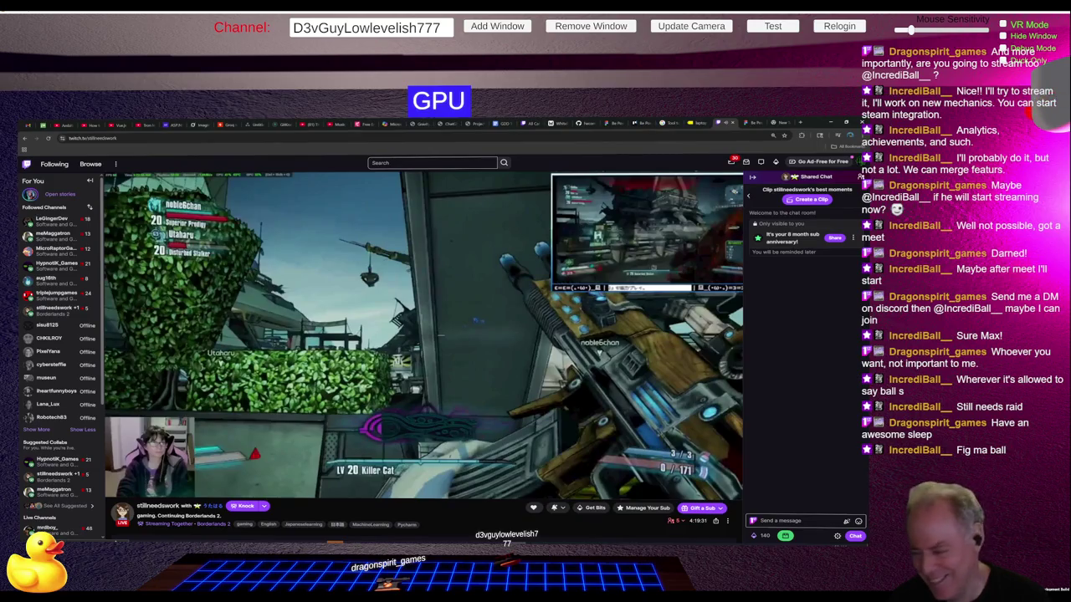
pyautogui.click(857, 520)
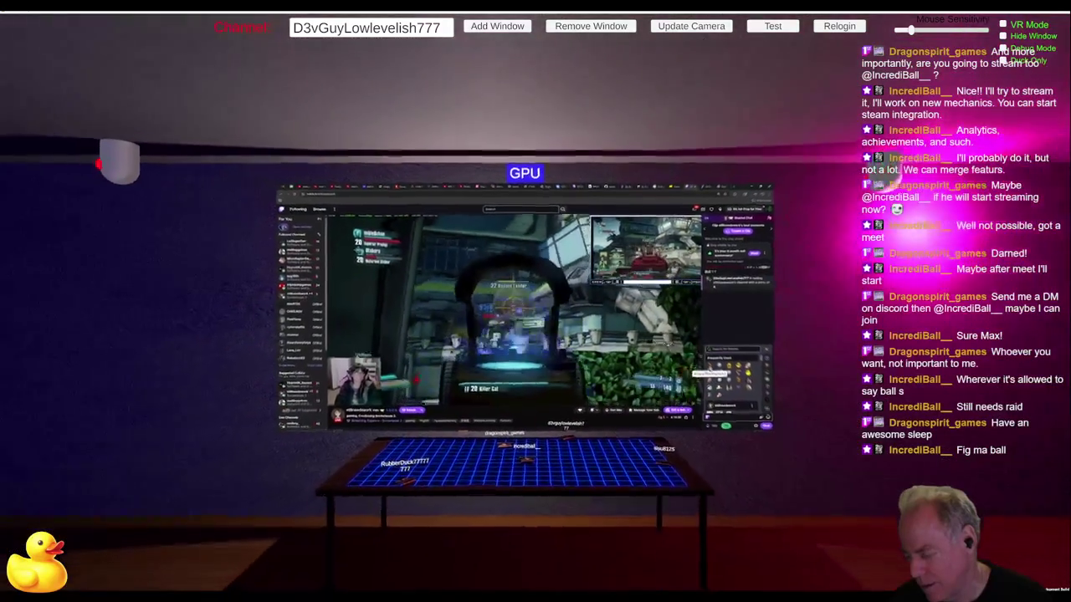